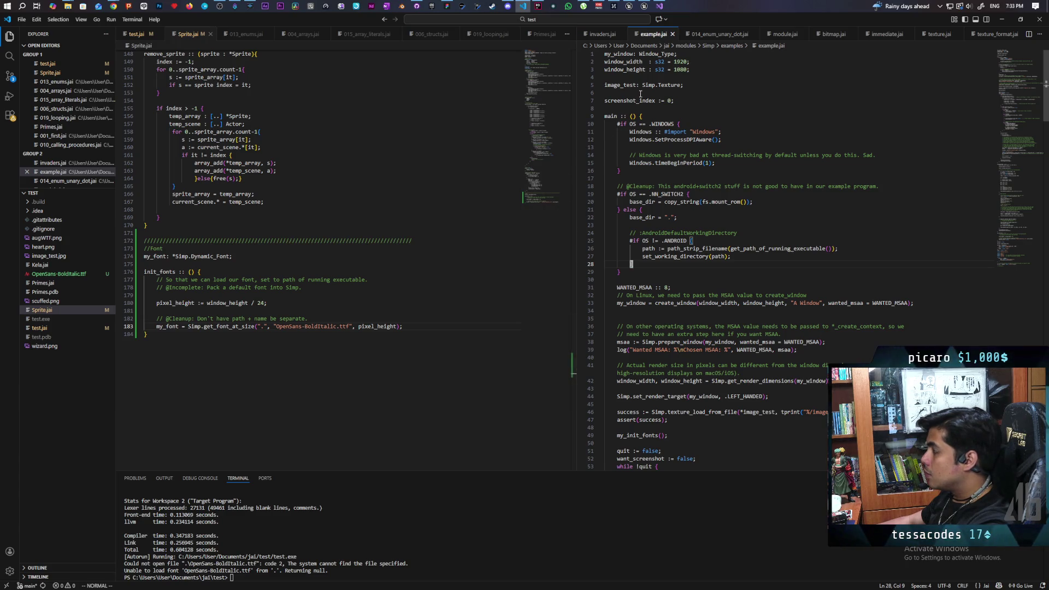
Add assert(my_font); after the get_font_at_size call and rerun the build, which hits an indirection error
{"action": "left_click", "coordinate": [407, 323]}
{"action": "key", "text": "Return"}
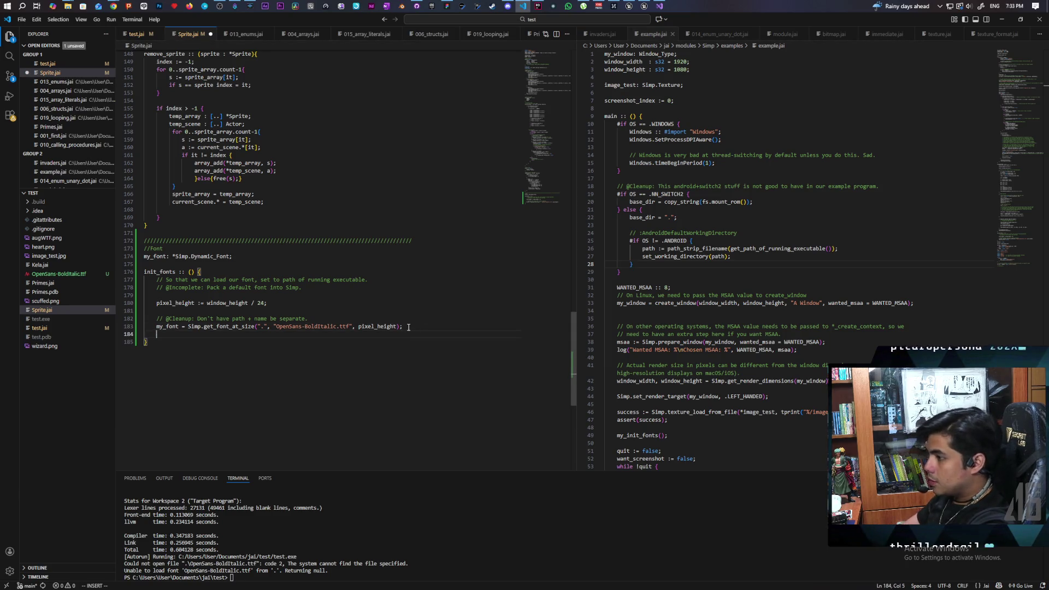
{"action": "type", "text": "assert("}
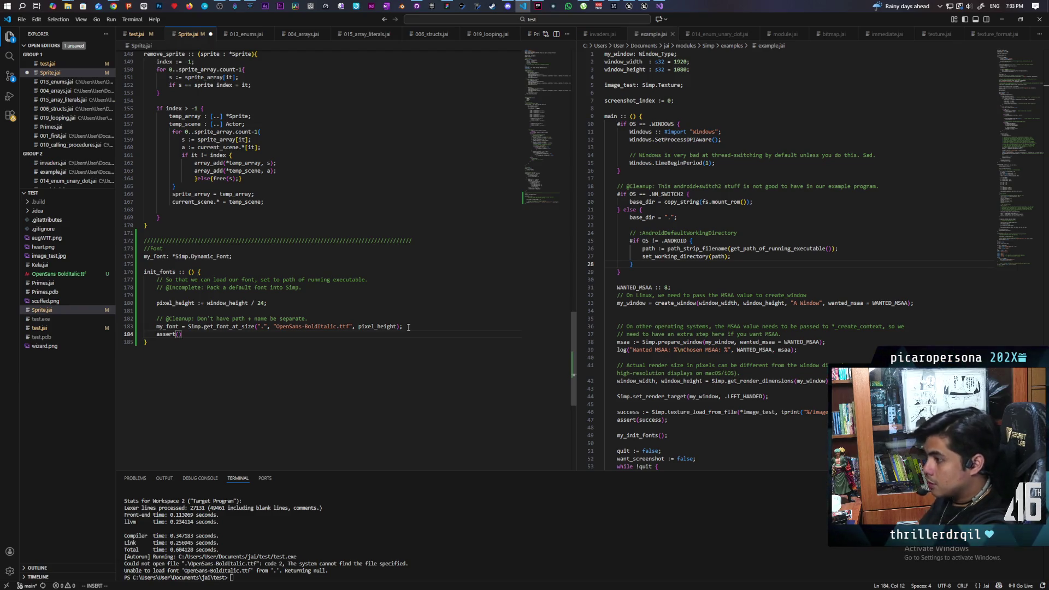
{"action": "type", "text": "my_font);"}
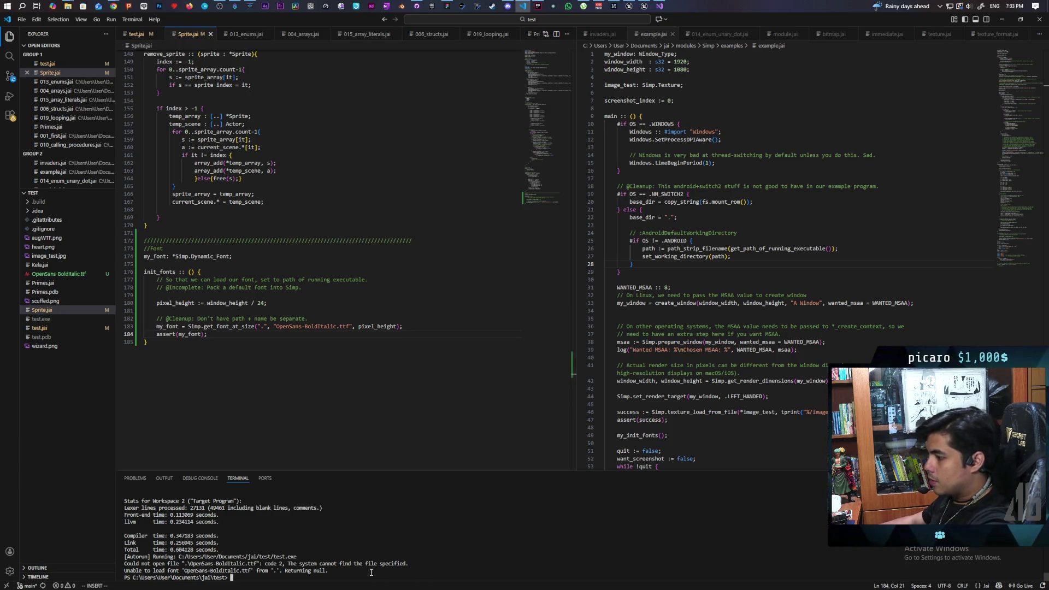
{"action": "key", "text": "Return"}
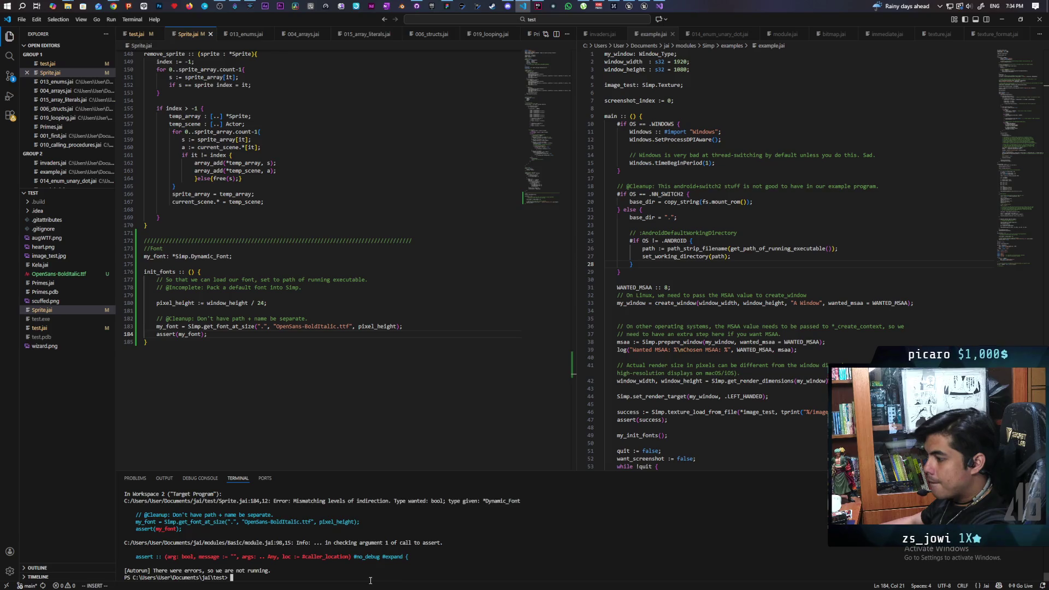
In example.jai, jump from the my_init_fonts call to its definition on line 221
{"action": "scroll", "coordinate": [370, 580], "scroll_direction": "up", "scroll_amount": 1}
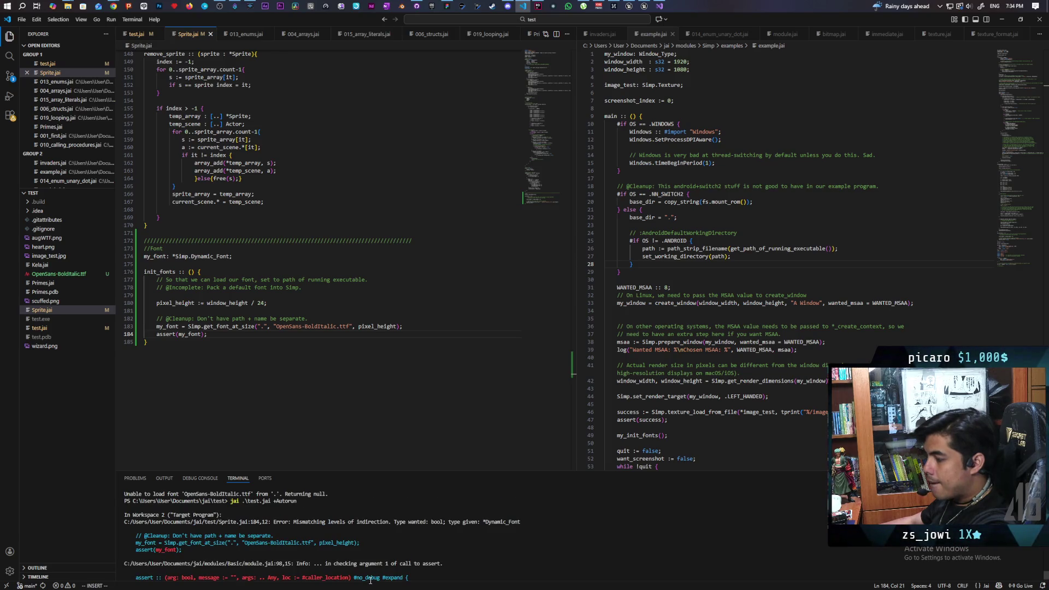
{"action": "scroll", "coordinate": [369, 580], "scroll_direction": "down", "scroll_amount": 1}
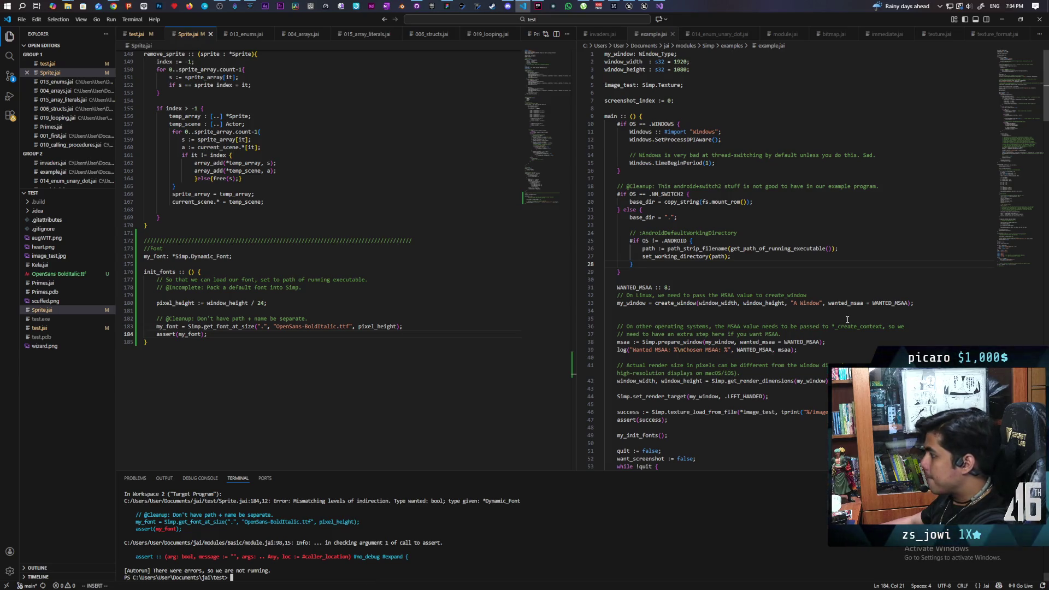
{"action": "scroll", "coordinate": [817, 337], "scroll_direction": "down", "scroll_amount": 4}
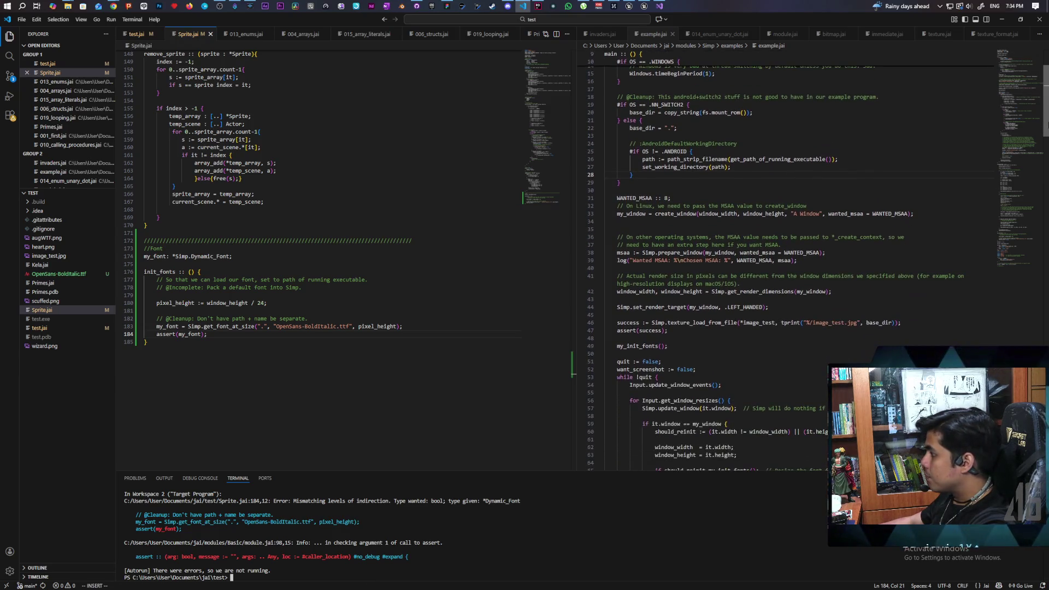
{"action": "scroll", "coordinate": [742, 138], "scroll_direction": "up", "scroll_amount": 4}
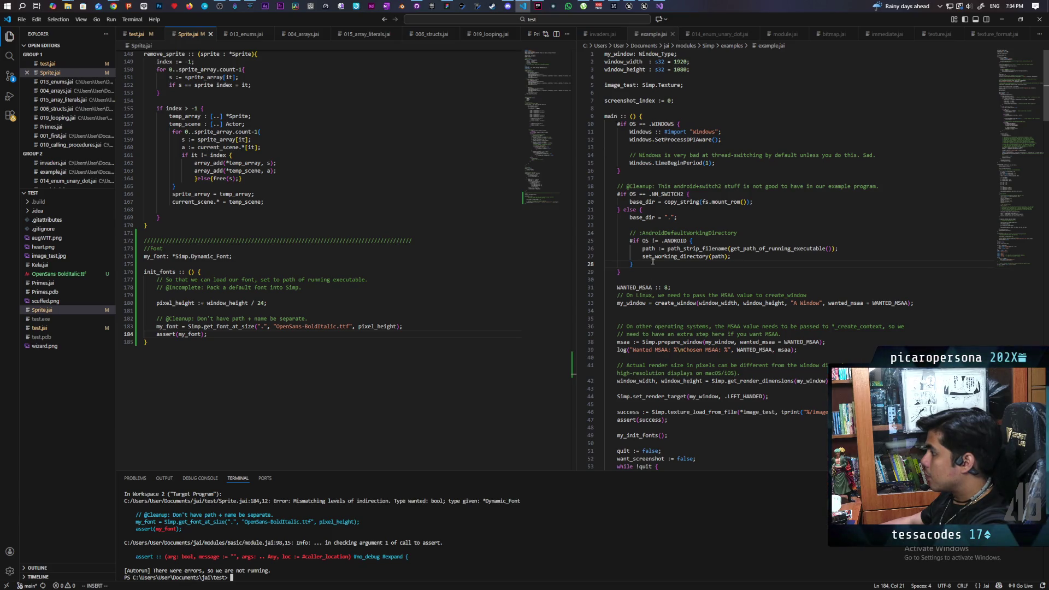
{"action": "scroll", "coordinate": [658, 345], "scroll_direction": "down", "scroll_amount": 2}
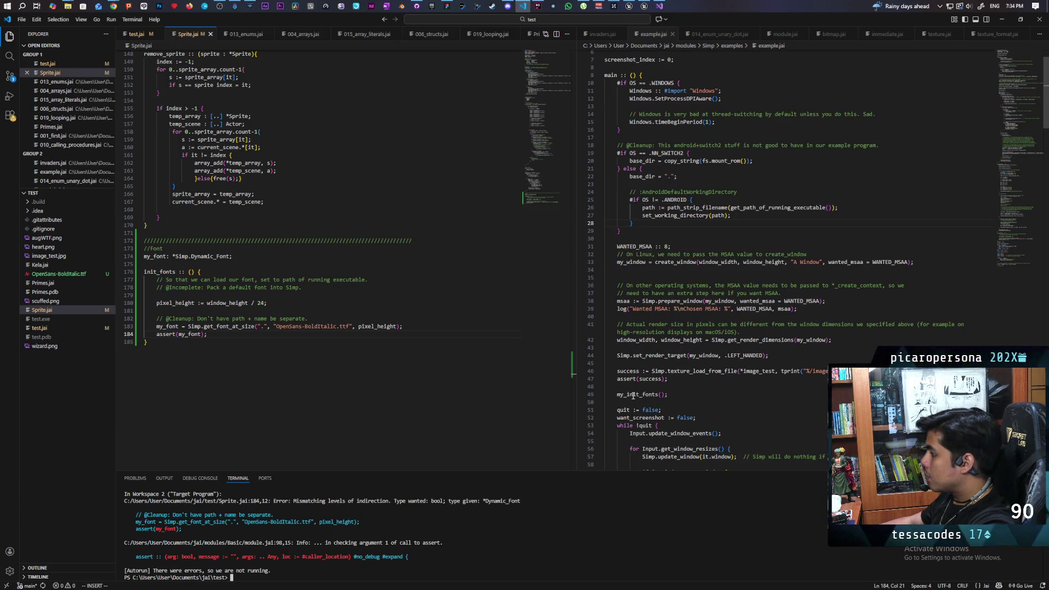
{"action": "double_click", "coordinate": [634, 395]}
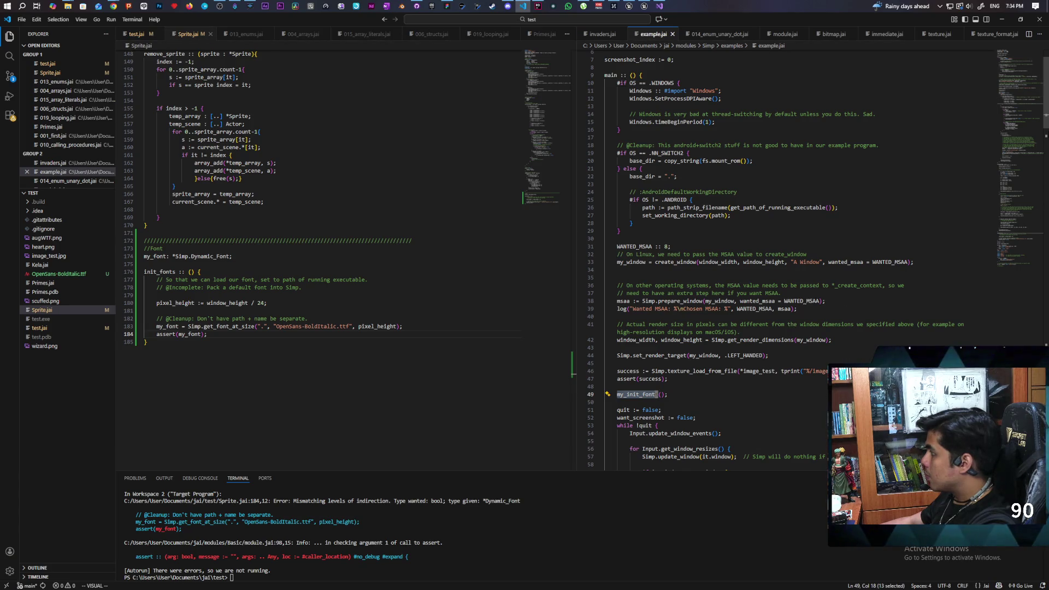
{"action": "key", "text": "F12"}
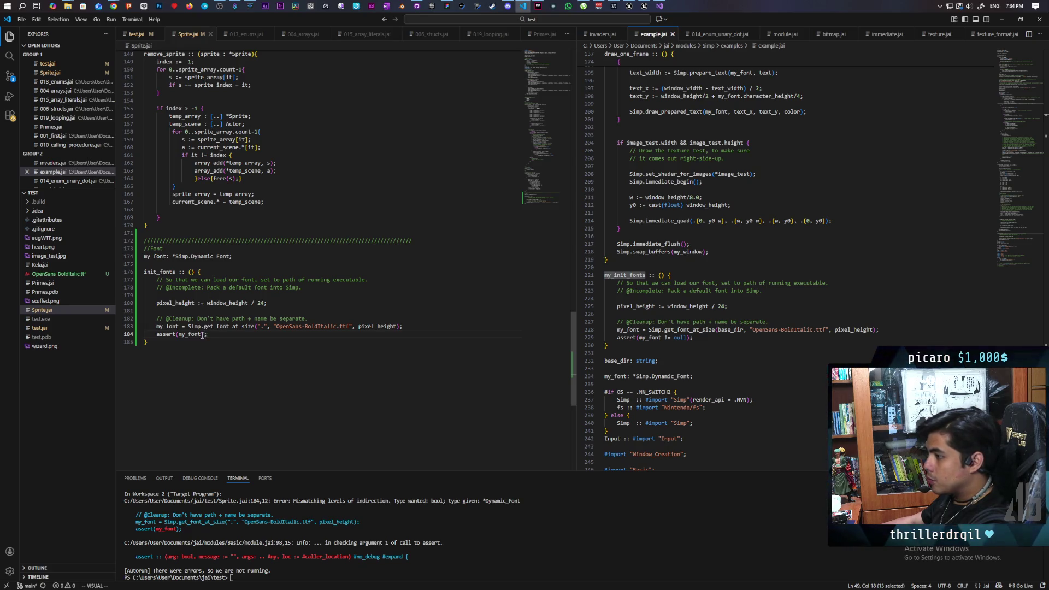
Change the Sprite.jai assert to assert(my_font != null);
{"action": "left_click", "coordinate": [203, 335]}
{"action": "type", "text": "i "}
{"action": "type", "text": "!="}
{"action": "type", "text": "null"}
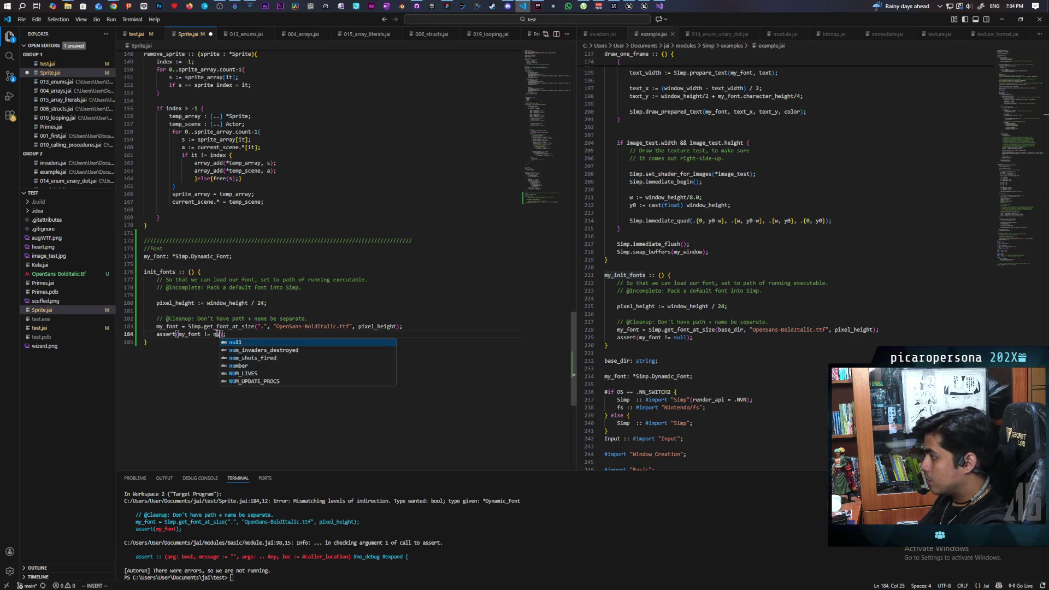
{"action": "left_click", "coordinate": [241, 334]}
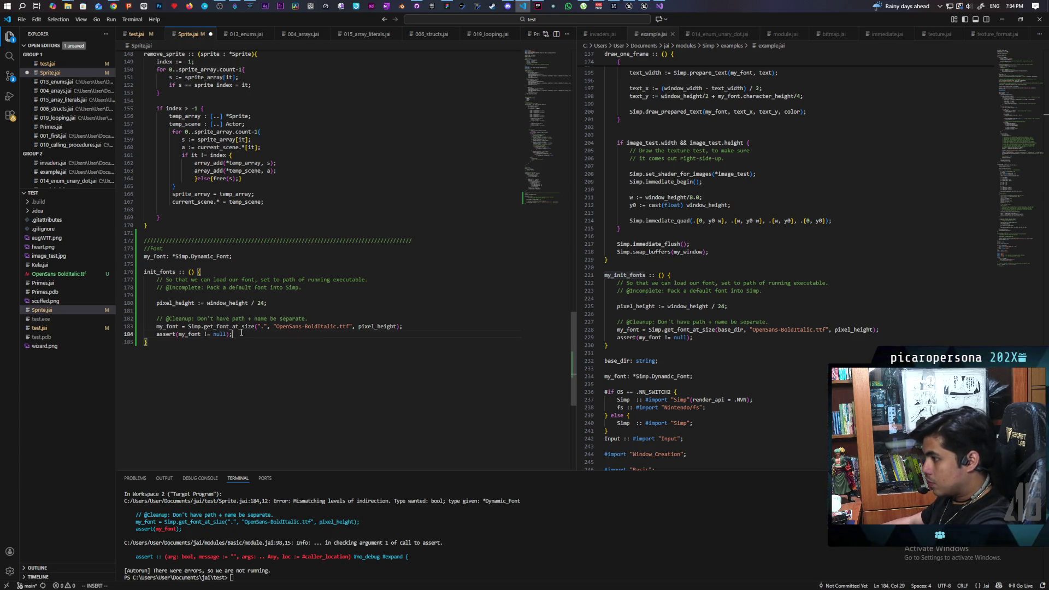
Rerun the jai build in the terminal, then close the Pogchamp game window
{"action": "left_click", "coordinate": [283, 568]}
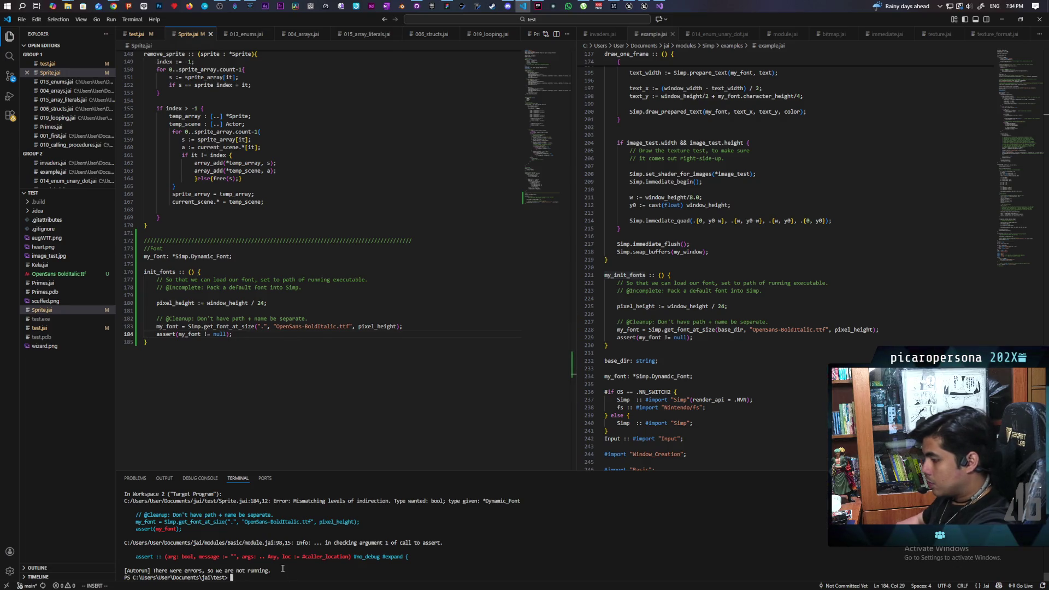
{"action": "key", "text": "Up"}
{"action": "key", "text": "Return"}
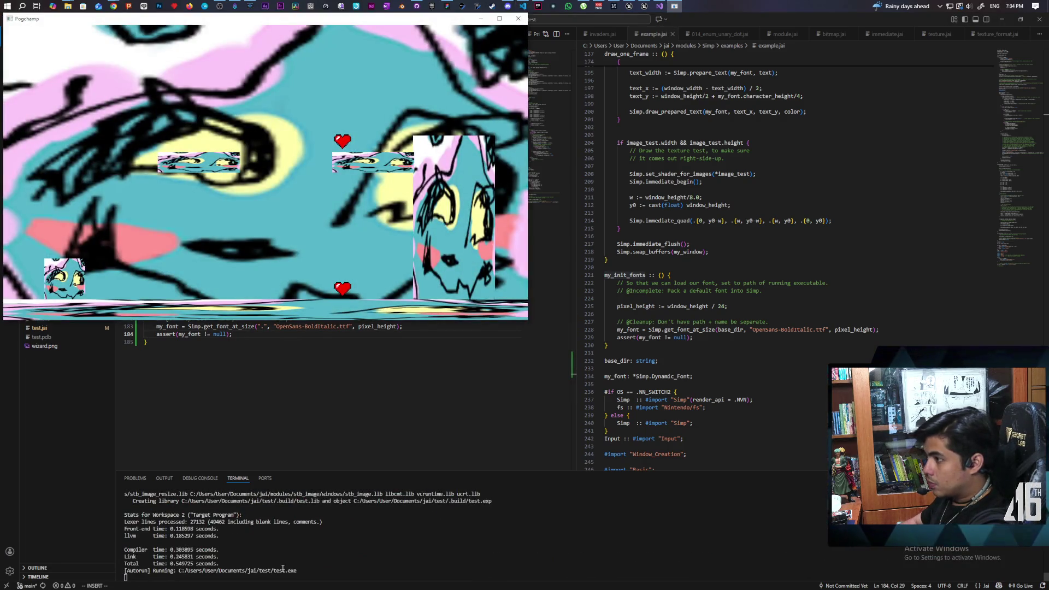
{"action": "left_click", "coordinate": [517, 19]}
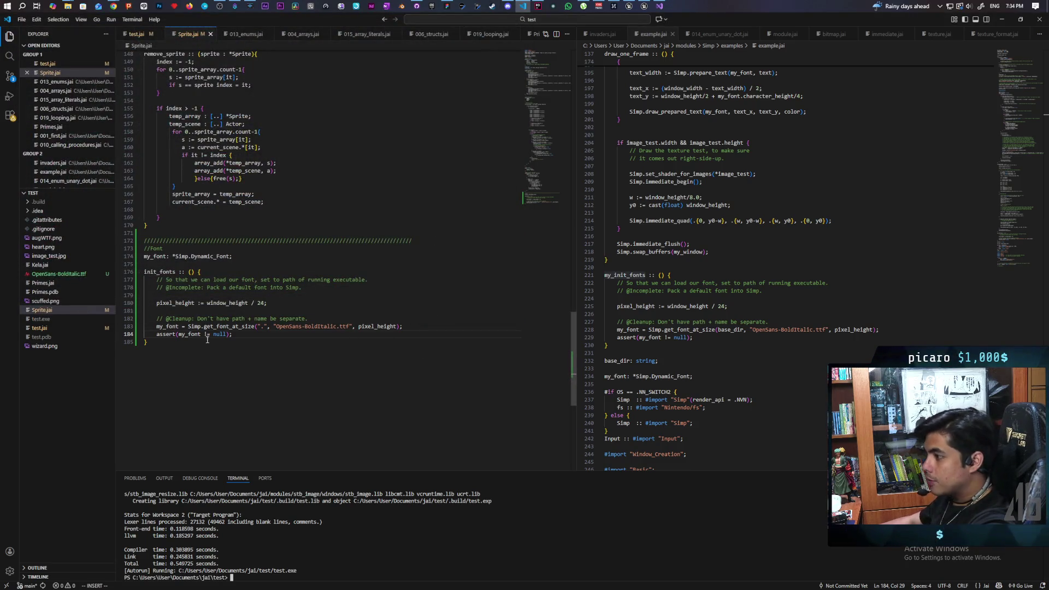
Comment out the assert(my_font != null) line in Sprite.jai with //
{"action": "left_click", "coordinate": [156, 334]}
{"action": "type", "text": "//"}
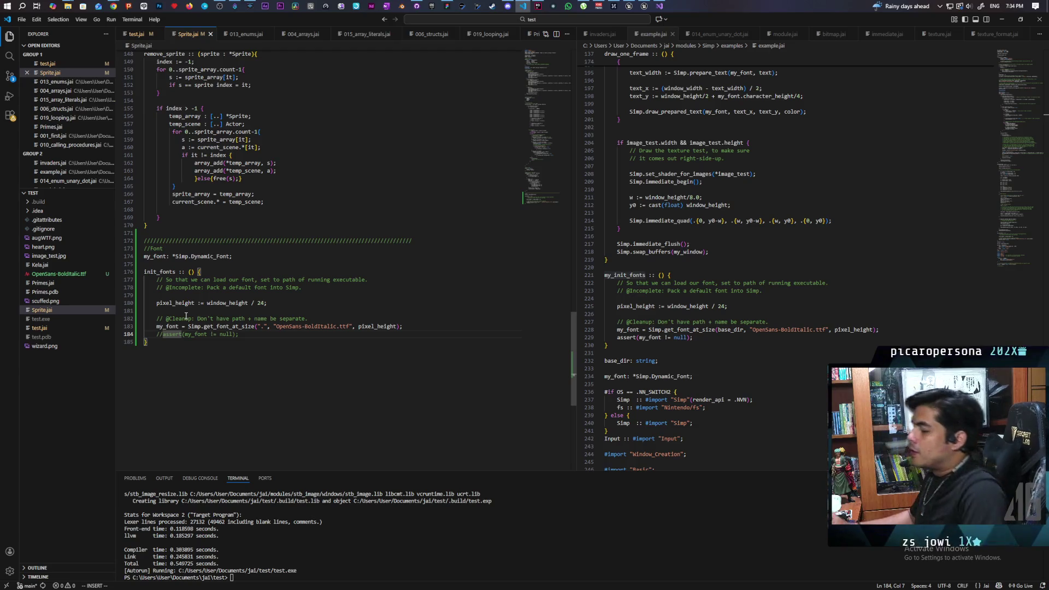
{"action": "mouse_move", "coordinate": [1045, 323]}
{"action": "left_mouse_down"}
{"action": "mouse_move", "coordinate": [1045, 135]}
{"action": "mouse_move", "coordinate": [1033, 70]}
{"action": "left_mouse_up"}
{"action": "scroll", "coordinate": [762, 245], "scroll_direction": "down", "scroll_amount": 8}
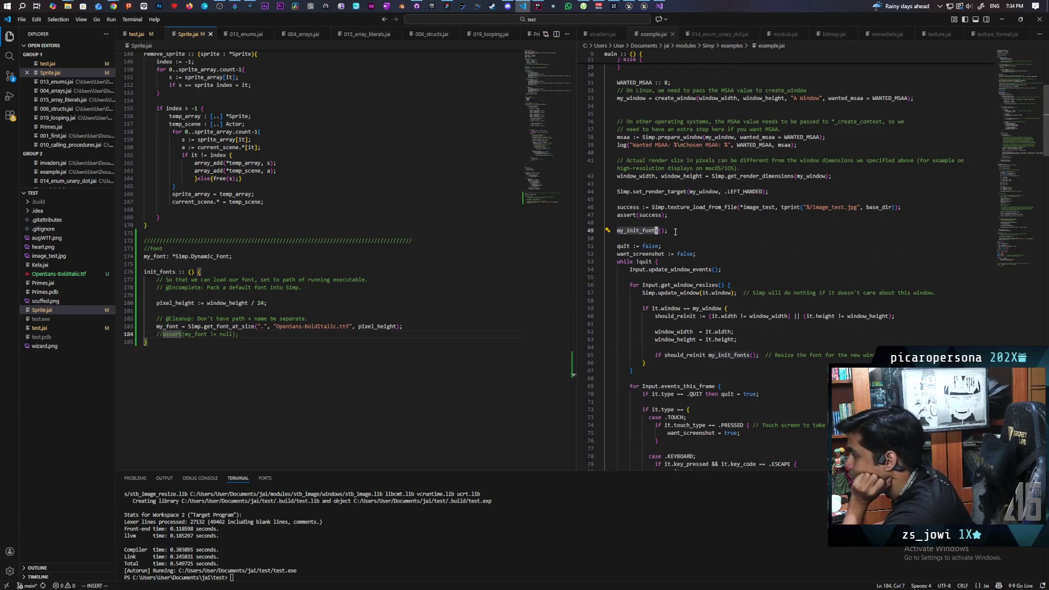
Browse example.jai from the my_init_fonts call past line 65's font re-init down to draw_one_frame
{"action": "left_click", "coordinate": [677, 237]}
{"action": "double_click", "coordinate": [649, 229]}
{"action": "scroll", "coordinate": [724, 217], "scroll_direction": "down", "scroll_amount": 3}
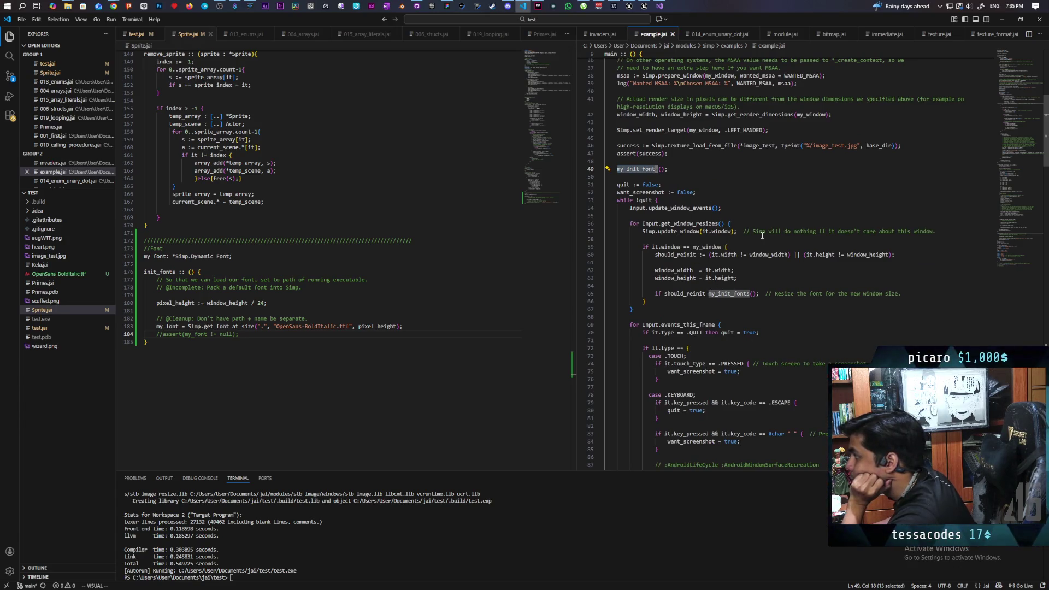
{"action": "scroll", "coordinate": [729, 231], "scroll_direction": "down", "scroll_amount": 4}
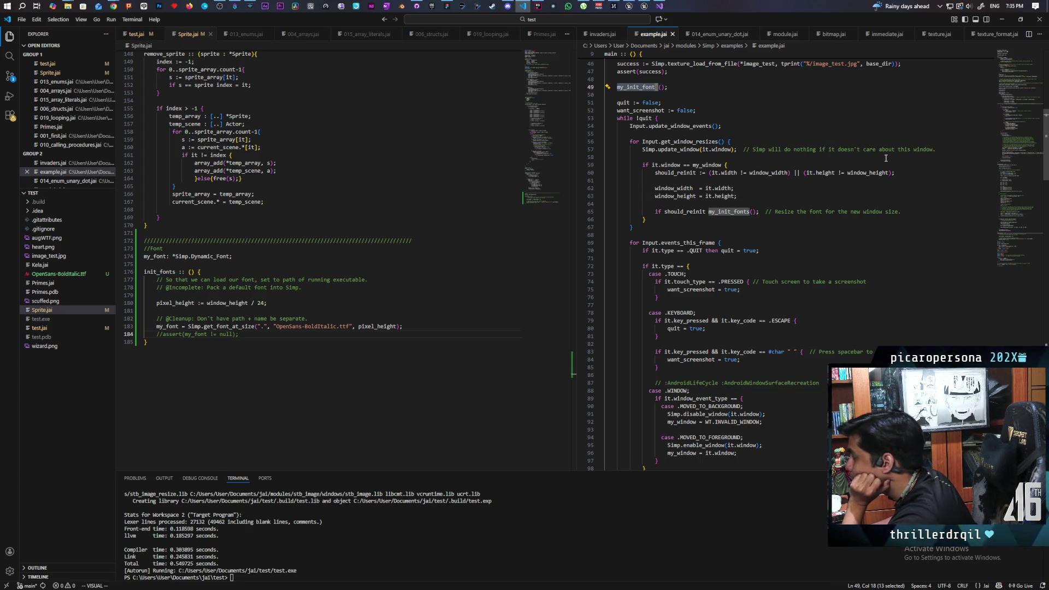
{"action": "scroll", "coordinate": [873, 157], "scroll_direction": "down", "scroll_amount": 1}
{"action": "scroll", "coordinate": [751, 144], "scroll_direction": "down", "scroll_amount": 1}
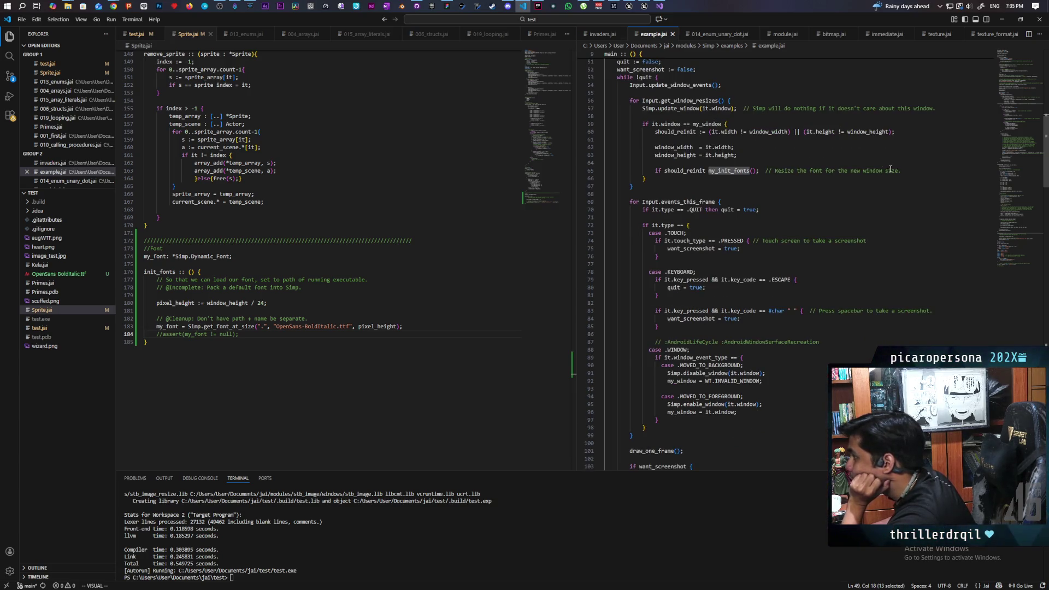
{"action": "left_click_drag", "start_coordinate": [905, 170], "coordinate": [656, 170]}
{"action": "scroll", "coordinate": [799, 181], "scroll_direction": "down", "scroll_amount": 2}
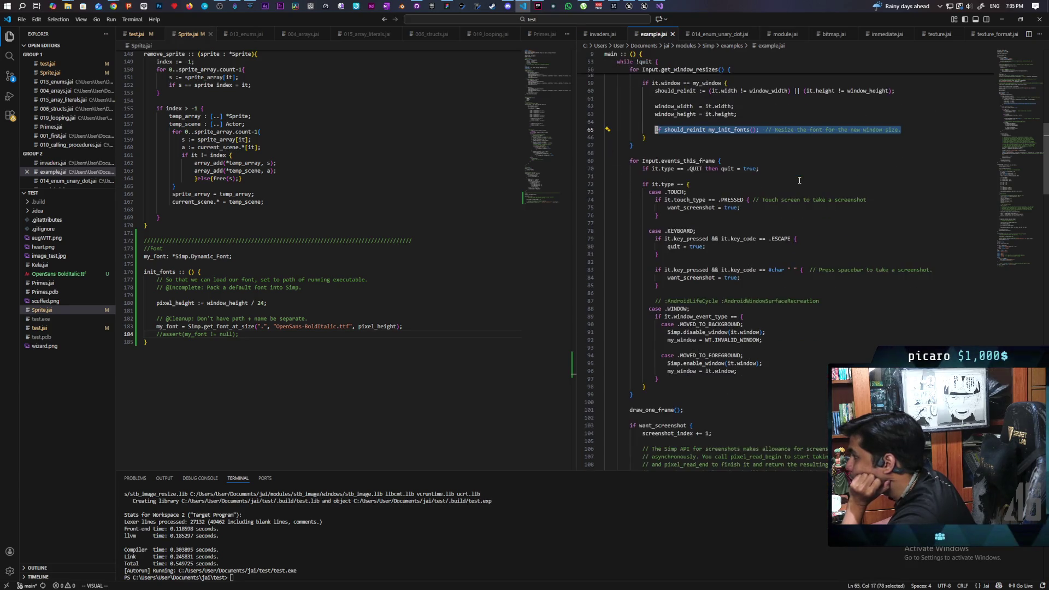
{"action": "scroll", "coordinate": [780, 178], "scroll_direction": "down", "scroll_amount": 1}
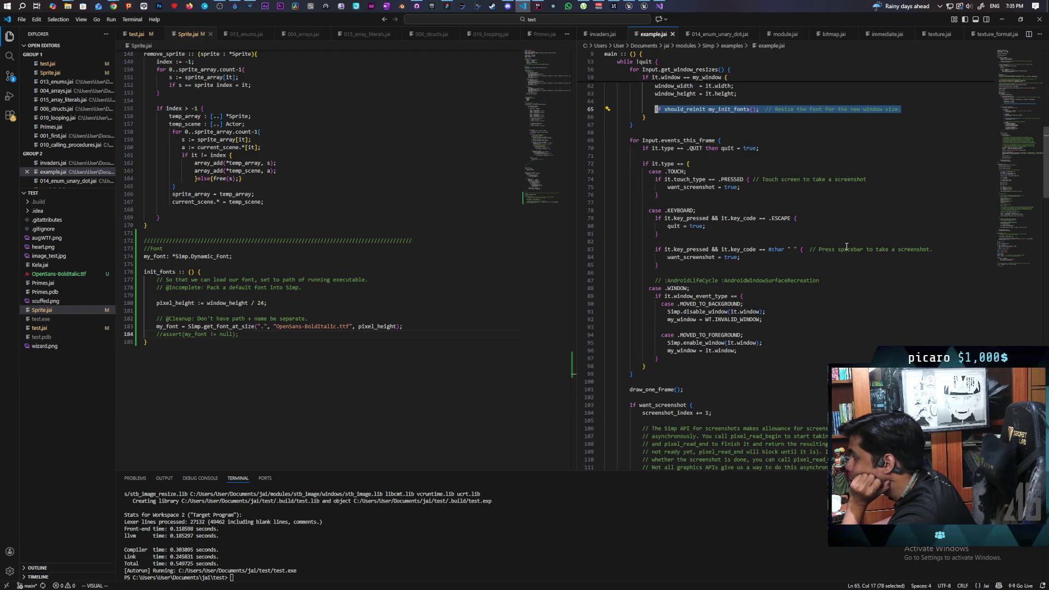
{"action": "scroll", "coordinate": [880, 255], "scroll_direction": "down", "scroll_amount": 2}
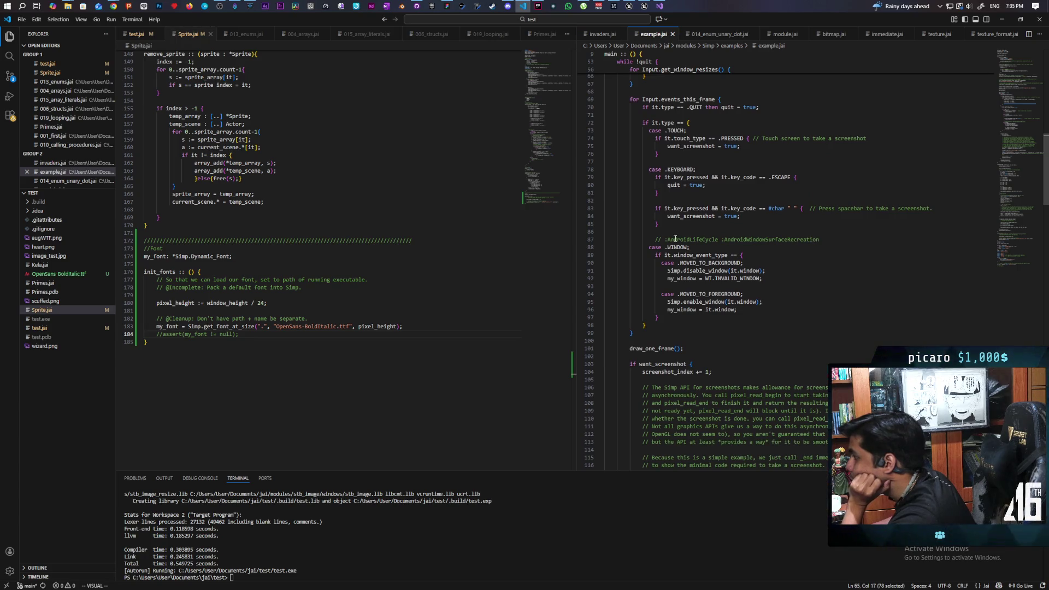
{"action": "scroll", "coordinate": [818, 234], "scroll_direction": "down", "scroll_amount": 8}
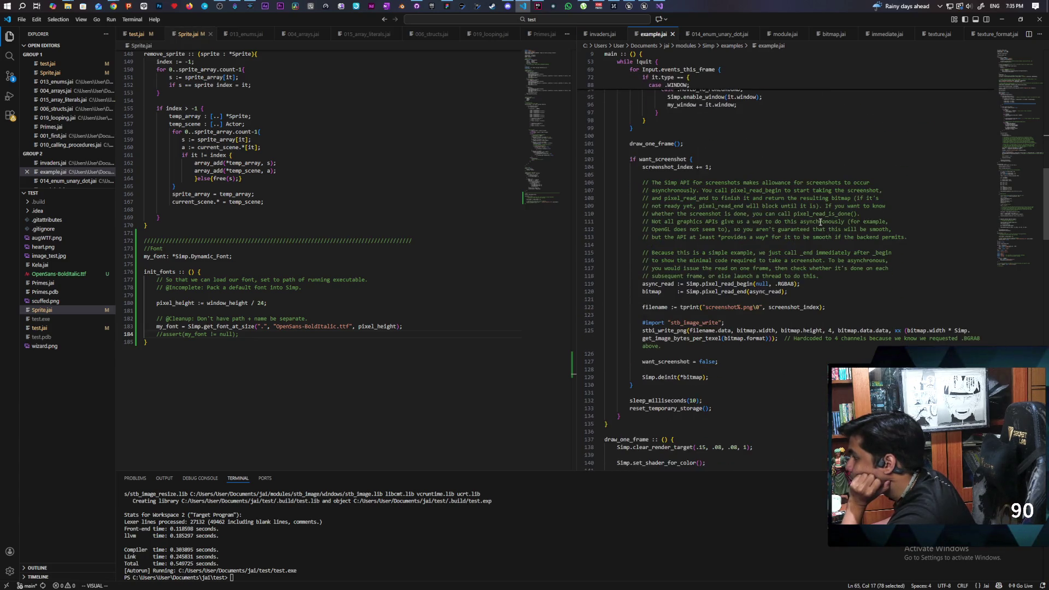
{"action": "scroll", "coordinate": [820, 222], "scroll_direction": "down", "scroll_amount": 15}
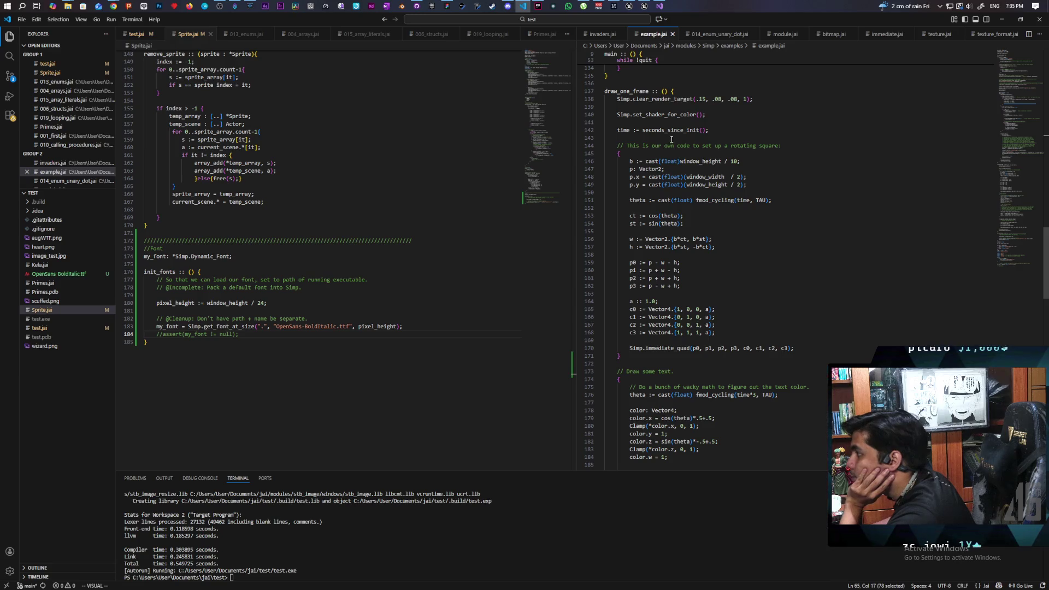
{"action": "left_click_drag", "start_coordinate": [708, 130], "coordinate": [640, 130]}
{"action": "left_click_drag", "start_coordinate": [709, 130], "coordinate": [618, 130]}
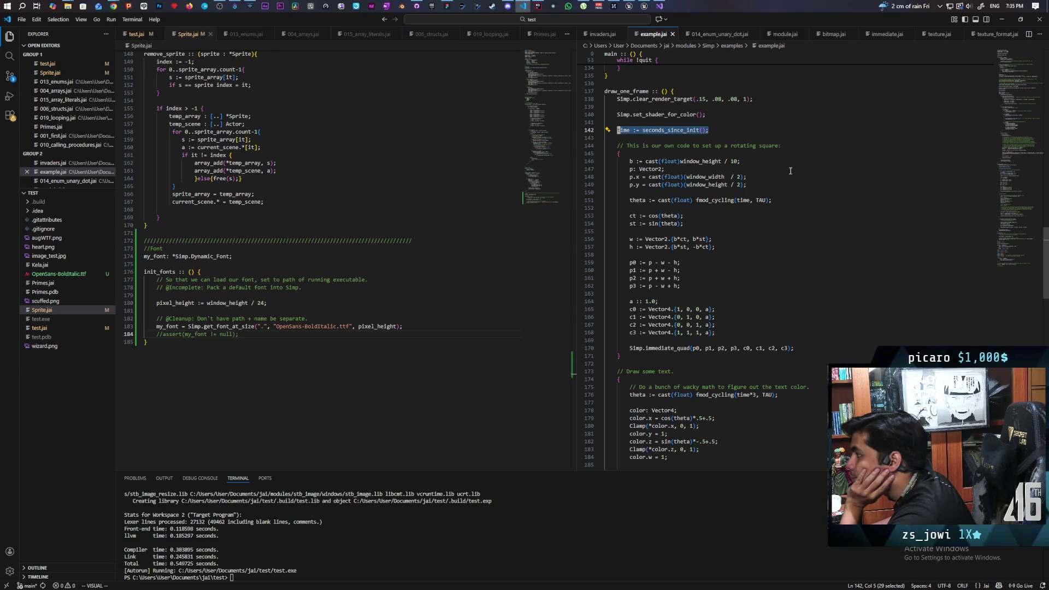
{"action": "scroll", "coordinate": [789, 171], "scroll_direction": "down", "scroll_amount": 1}
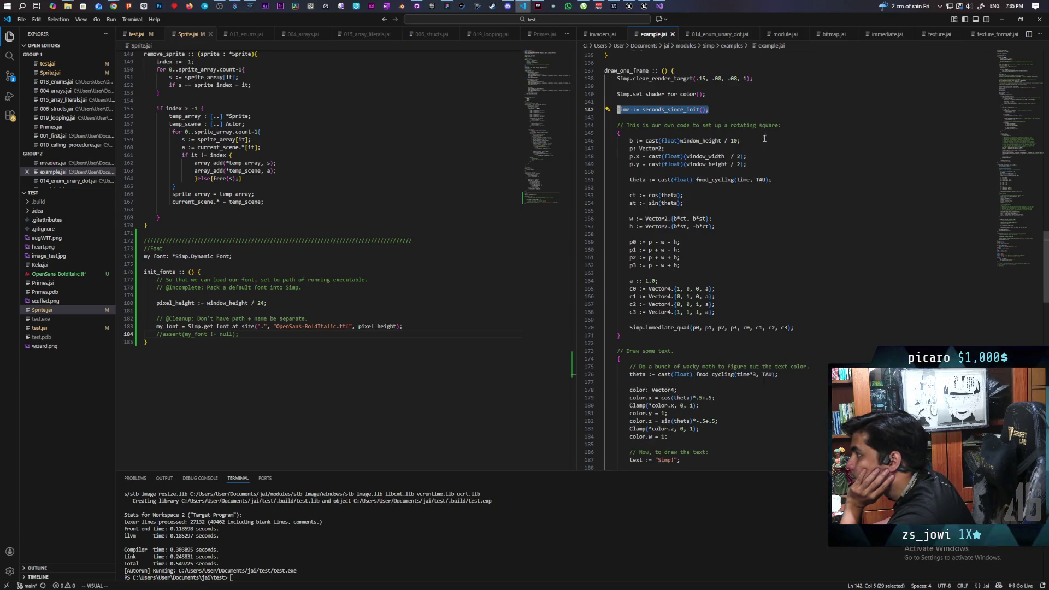
{"action": "scroll", "coordinate": [761, 137], "scroll_direction": "down", "scroll_amount": 1}
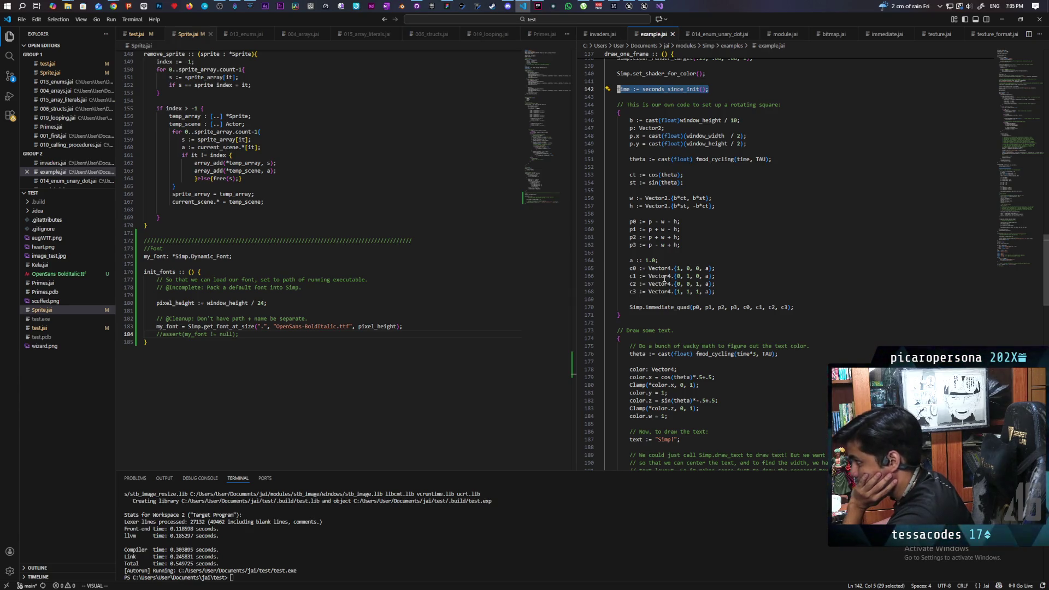
{"action": "scroll", "coordinate": [749, 254], "scroll_direction": "up", "scroll_amount": 2}
{"action": "left_click", "coordinate": [749, 254]}
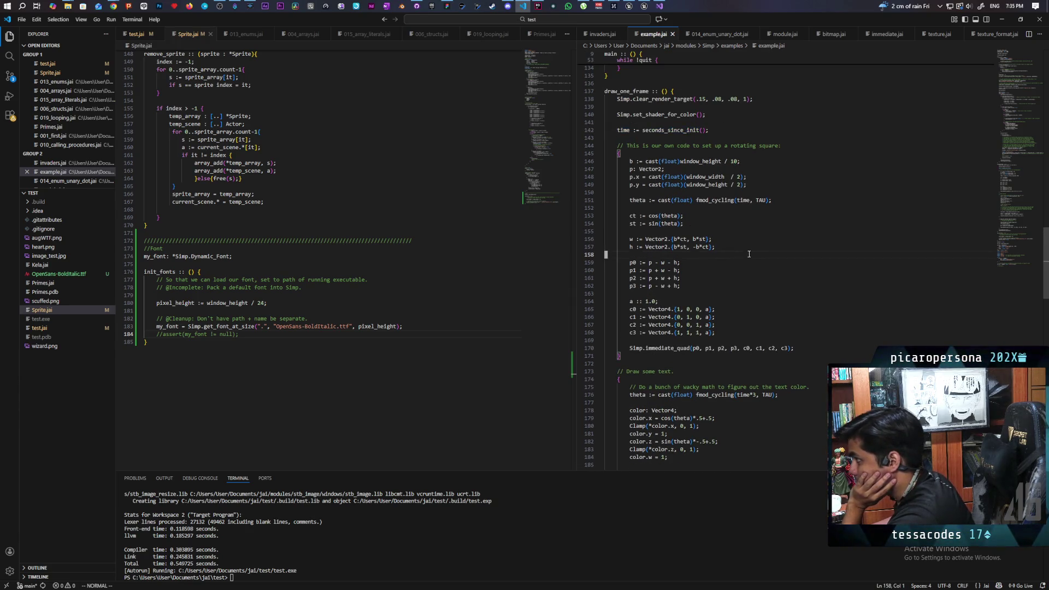
{"action": "left_click", "coordinate": [622, 153]}
{"action": "key", "text": "percent"}
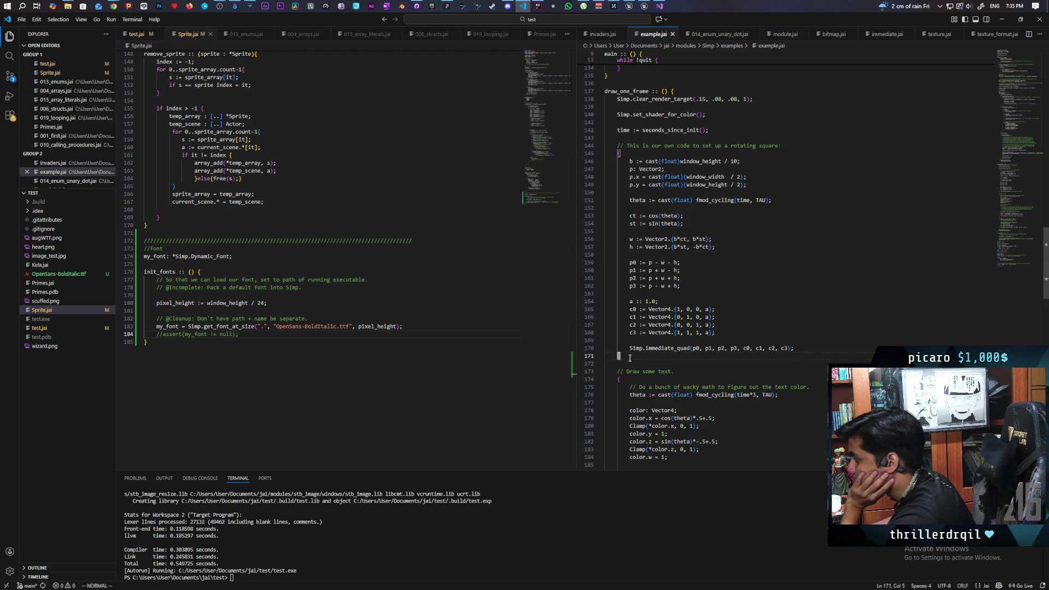
{"action": "mouse_move", "coordinate": [629, 161]}
{"action": "left_mouse_down"}
{"action": "mouse_move", "coordinate": [743, 176]}
{"action": "mouse_move", "coordinate": [721, 333]}
{"action": "mouse_move", "coordinate": [803, 351]}
{"action": "left_mouse_up"}
{"action": "left_click", "coordinate": [797, 340]}
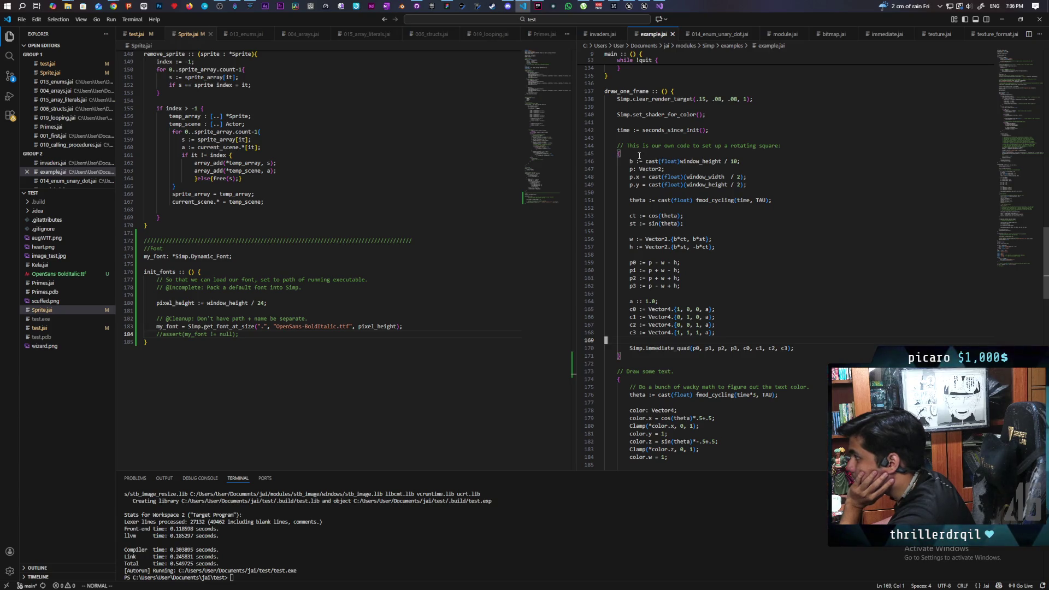
{"action": "left_click", "coordinate": [624, 357]}
{"action": "key", "text": "percent"}
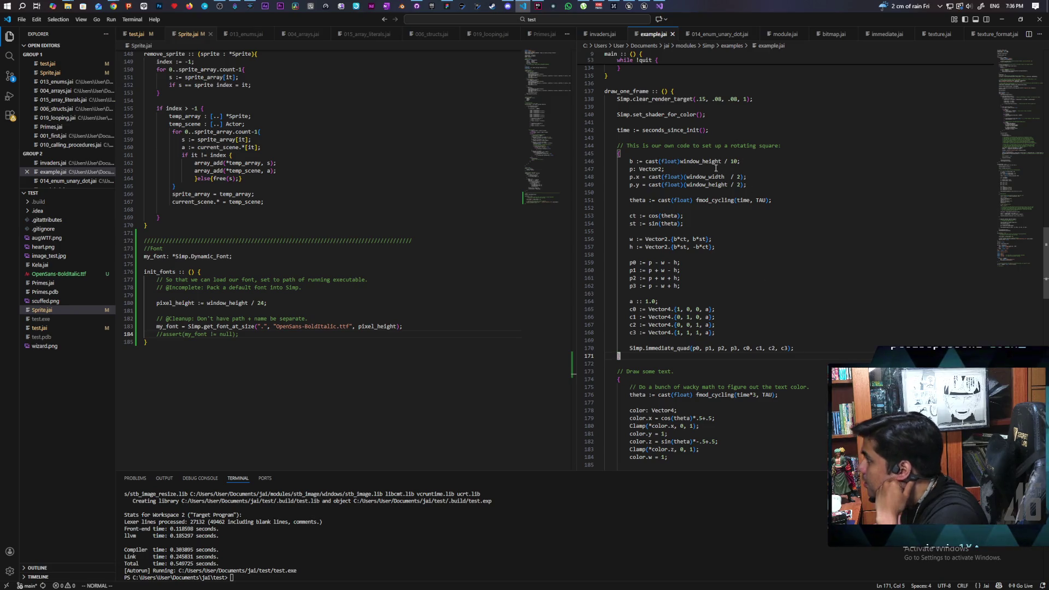
{"action": "left_click", "coordinate": [680, 90]}
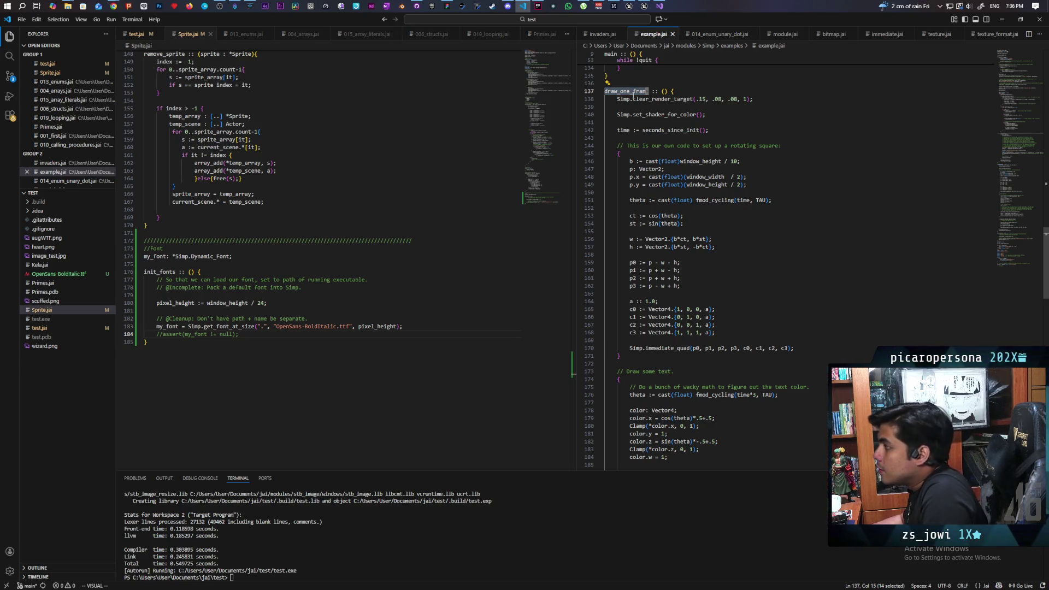
{"action": "left_click", "coordinate": [680, 91]}
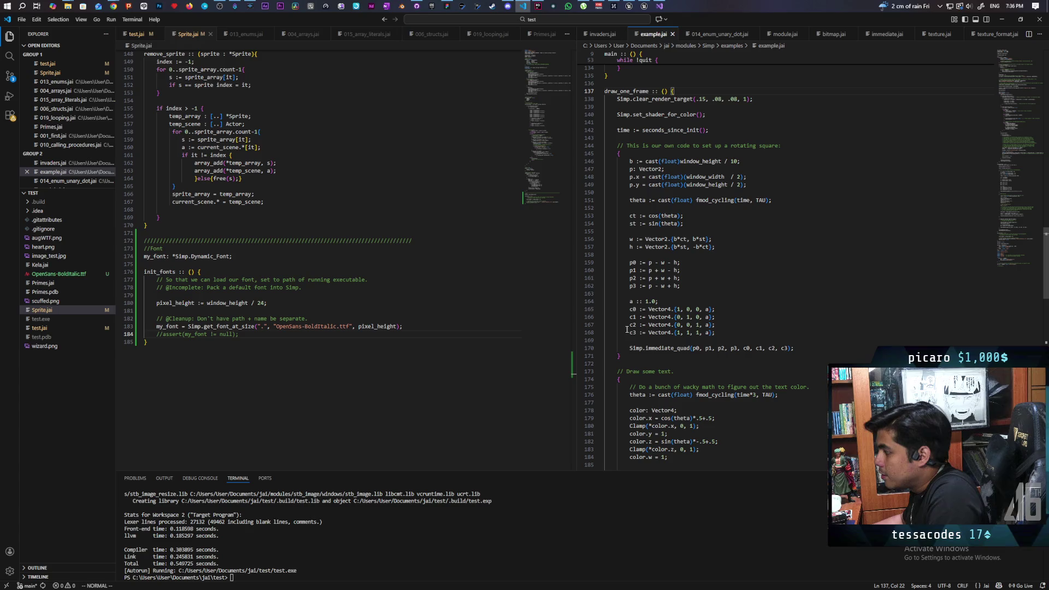
{"action": "mouse_move", "coordinate": [619, 153]}
{"action": "left_mouse_down"}
{"action": "mouse_move", "coordinate": [677, 317]}
{"action": "mouse_move", "coordinate": [678, 359]}
{"action": "left_mouse_up"}
{"action": "left_click", "coordinate": [635, 355]}
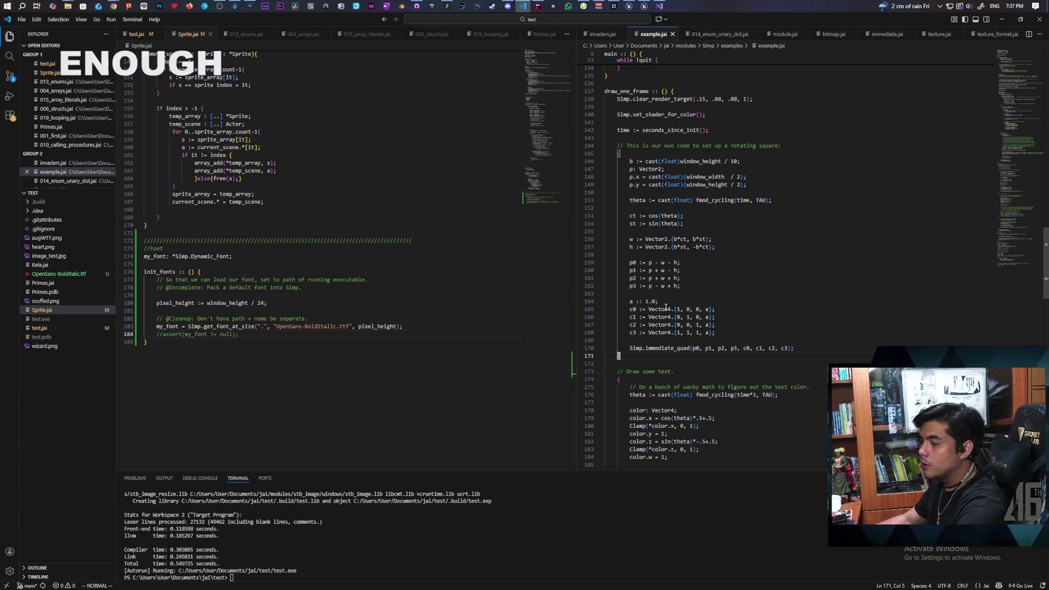
{"action": "left_click", "coordinate": [673, 91]}
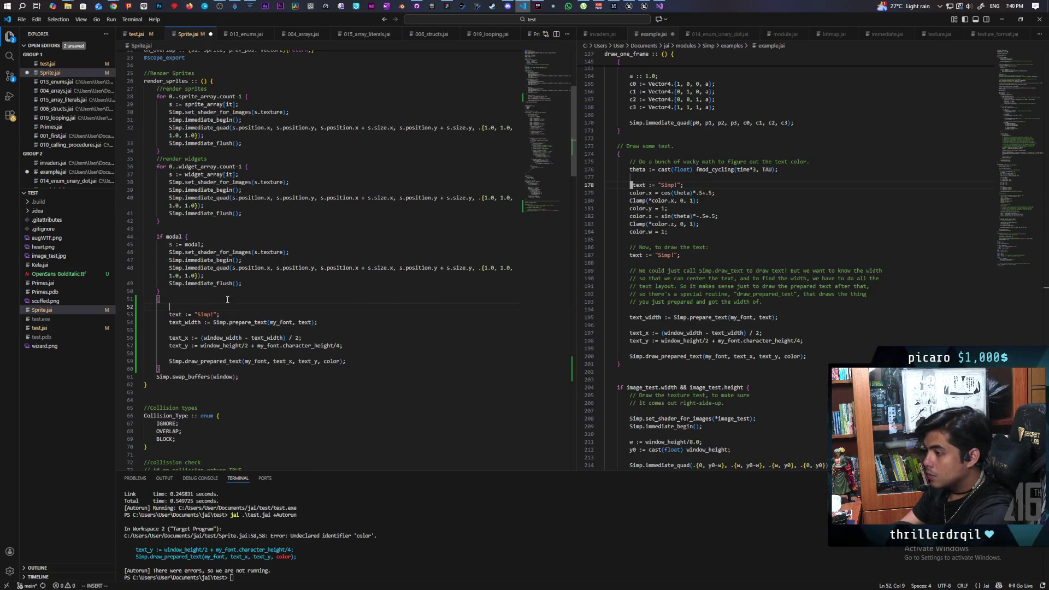
Undo the duplicated Simp! text line and find the color: Vector4 declaration in example.jai
{"action": "type", "text": "text := \"Simp!\";"}
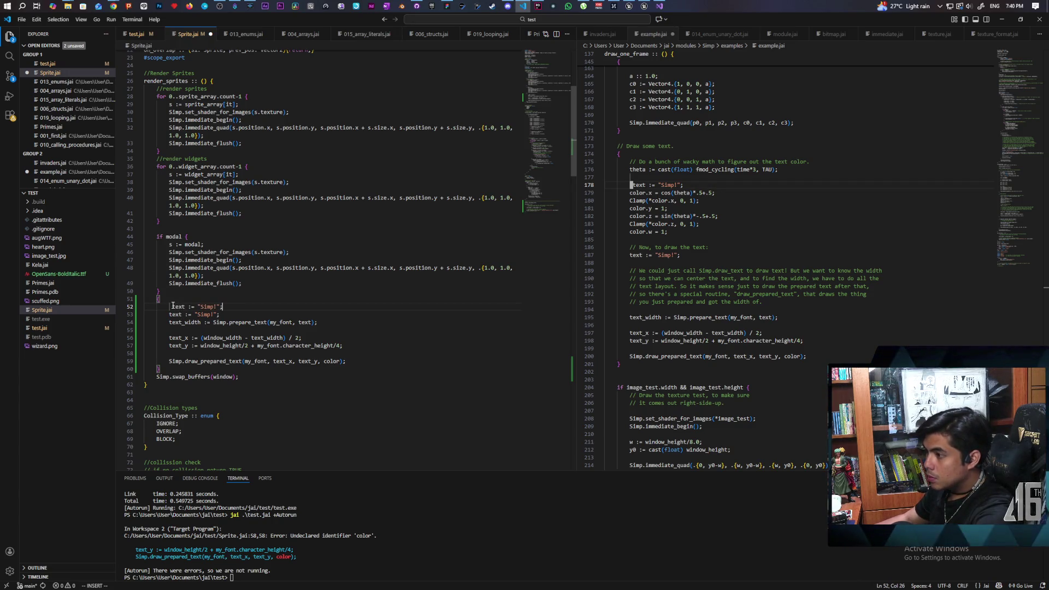
{"action": "key", "text": "ctrl+z"}
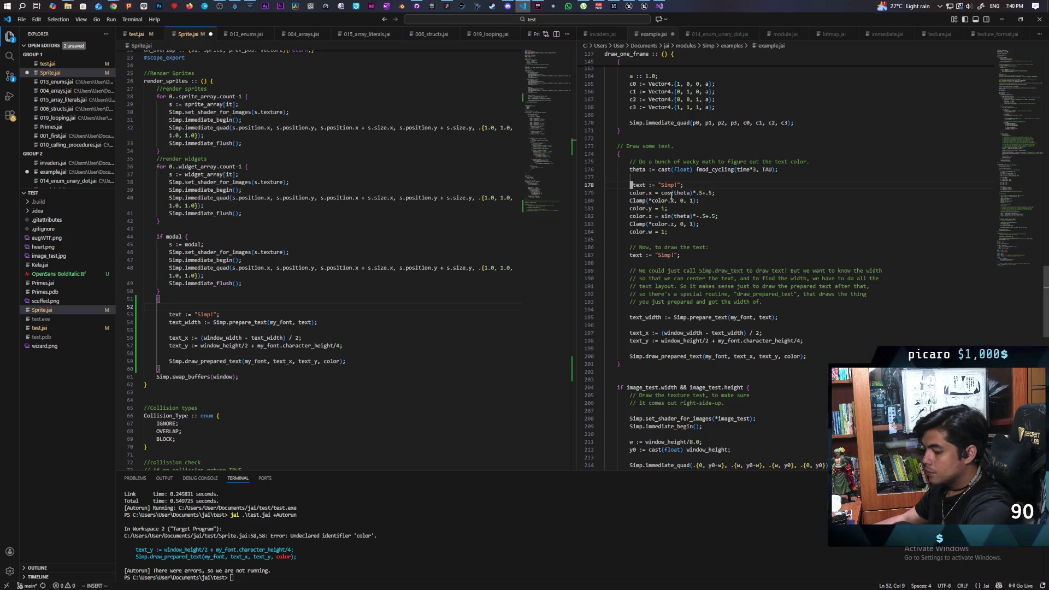
{"action": "left_click", "coordinate": [672, 196]}
{"action": "key", "text": "ctrl+z"}
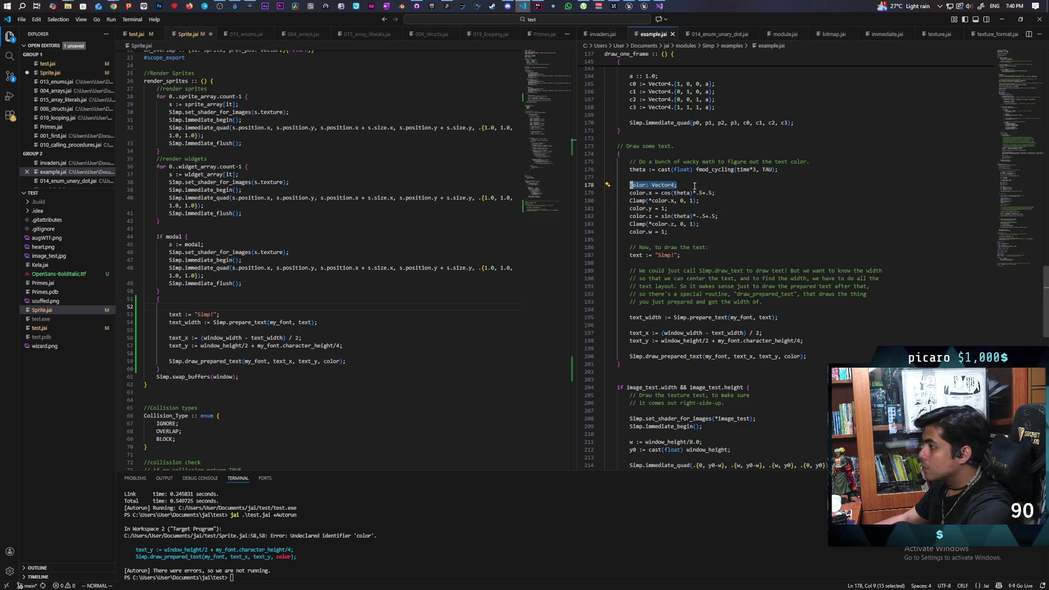
{"action": "key", "text": "Escape"}
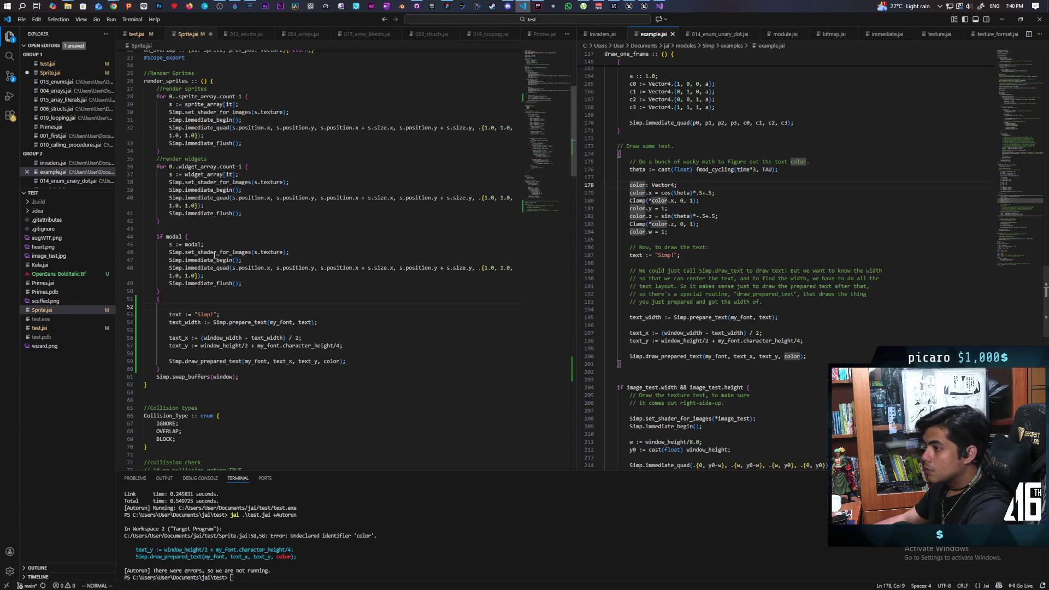
Declare color: Vector4; on line 52 of Sprite.jai, save, and rerun the build
{"action": "left_click", "coordinate": [183, 306]}
{"action": "type", "text": "color: Vector4;"}
{"action": "key", "text": "ctrl+s"}
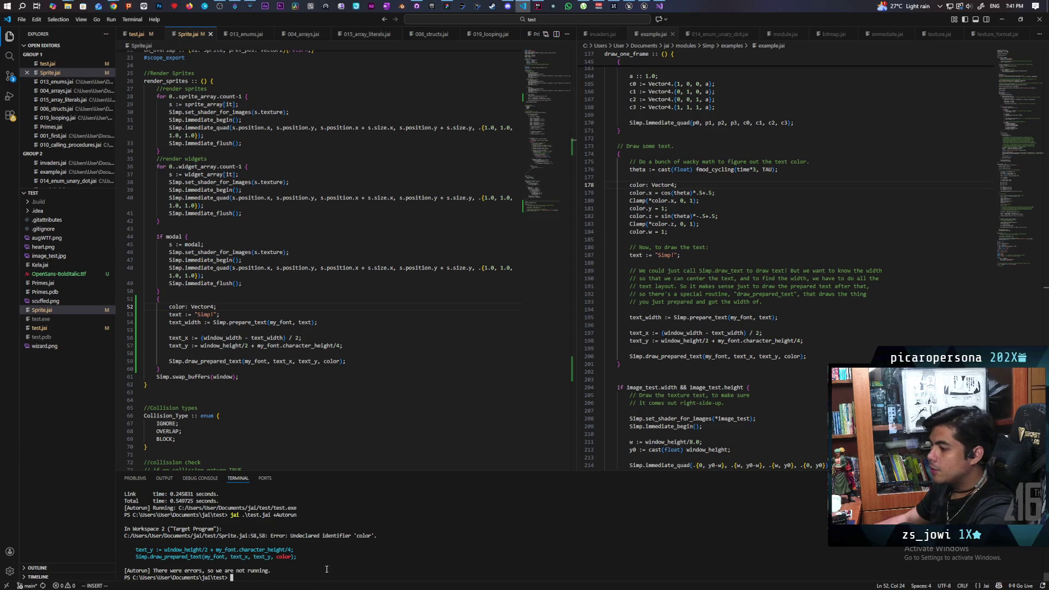
{"action": "key", "text": "Up"}
{"action": "key", "text": "Return"}
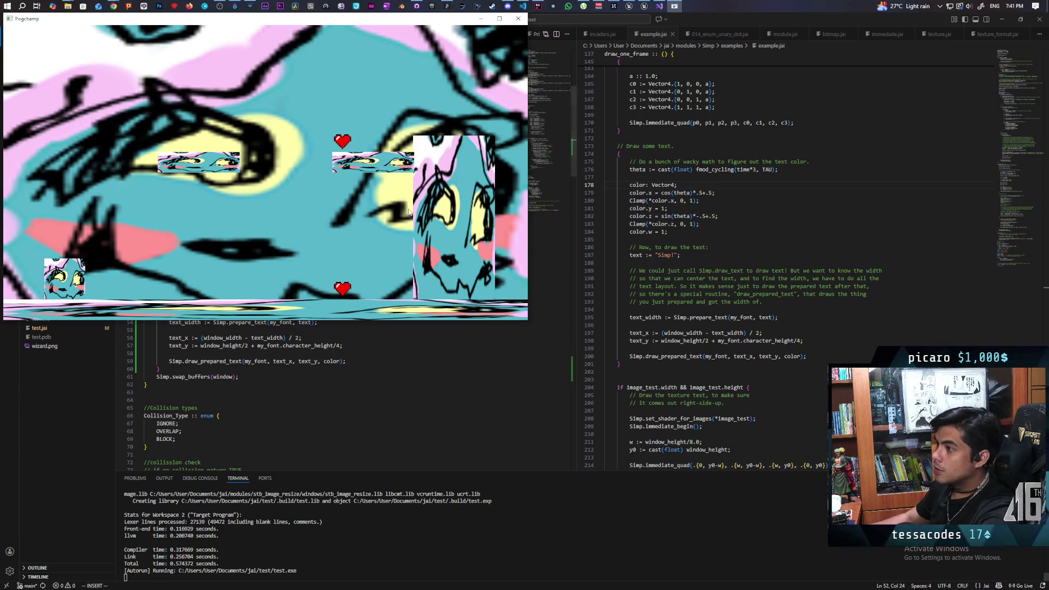
Centre the Pogchamp window, walk the character right and left, then close the game
{"action": "mouse_move", "coordinate": [278, 23]}
{"action": "left_mouse_down"}
{"action": "mouse_move", "coordinate": [455, 111]}
{"action": "mouse_move", "coordinate": [414, 111]}
{"action": "mouse_move", "coordinate": [688, 100]}
{"action": "mouse_move", "coordinate": [436, 115]}
{"action": "left_mouse_up"}
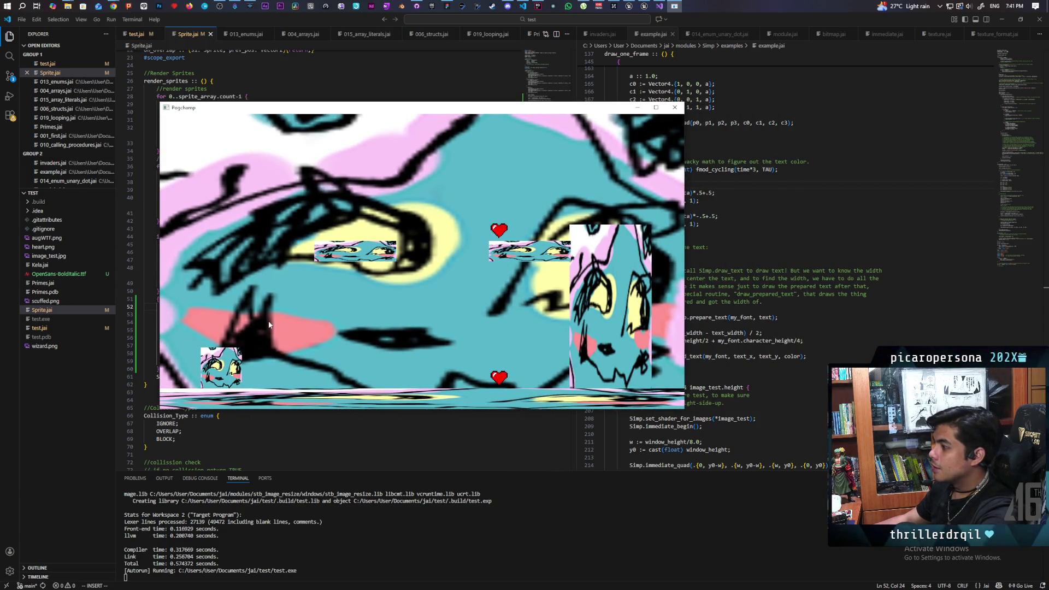
{"action": "key", "text": "Right"}
{"action": "key", "text": "Left"}
{"action": "key", "text": "Right"}
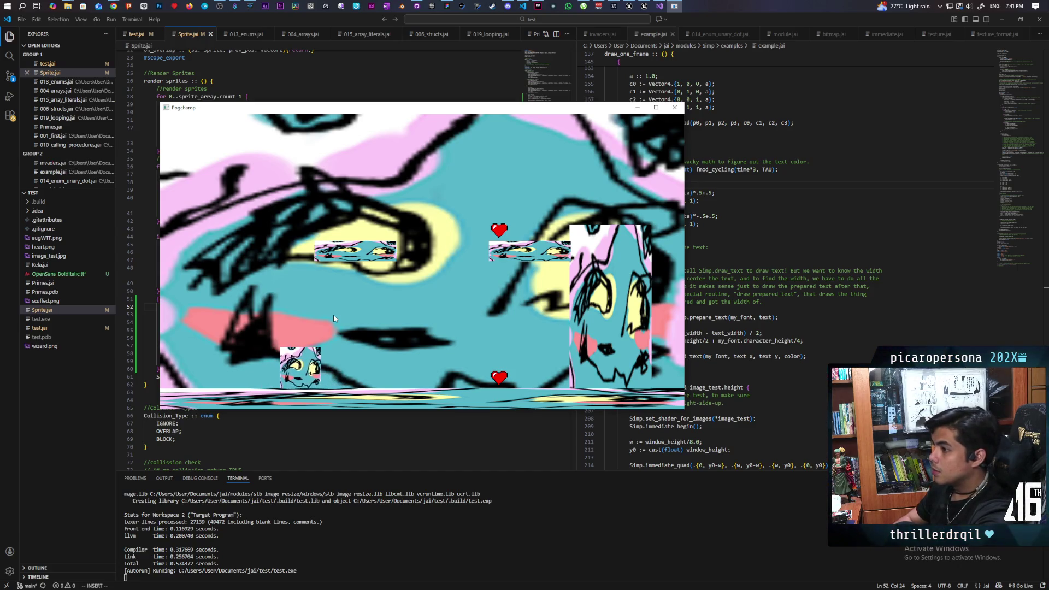
{"action": "key", "text": "Left"}
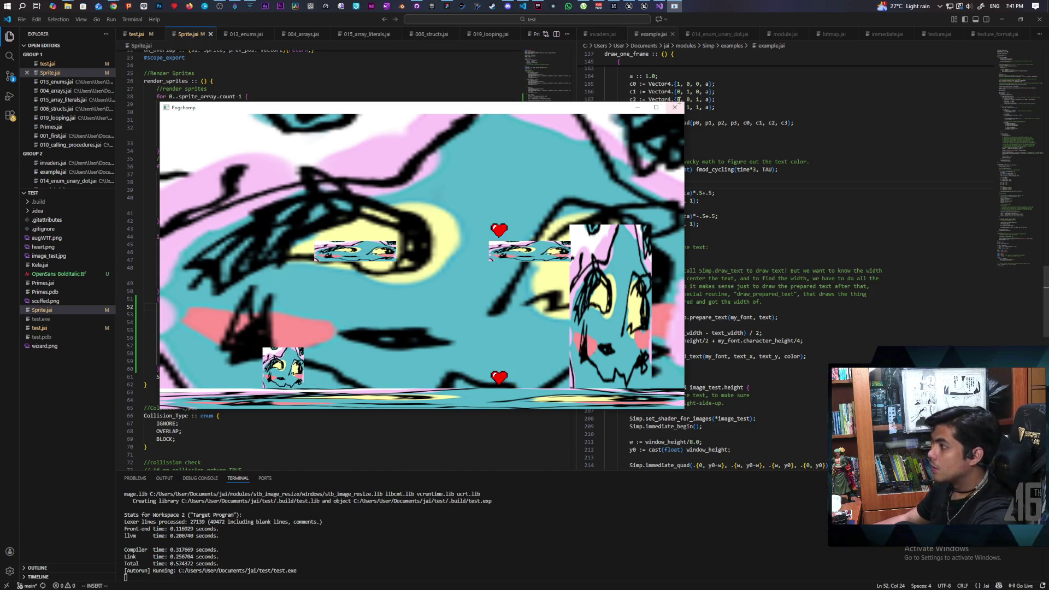
{"action": "left_click", "coordinate": [674, 107]}
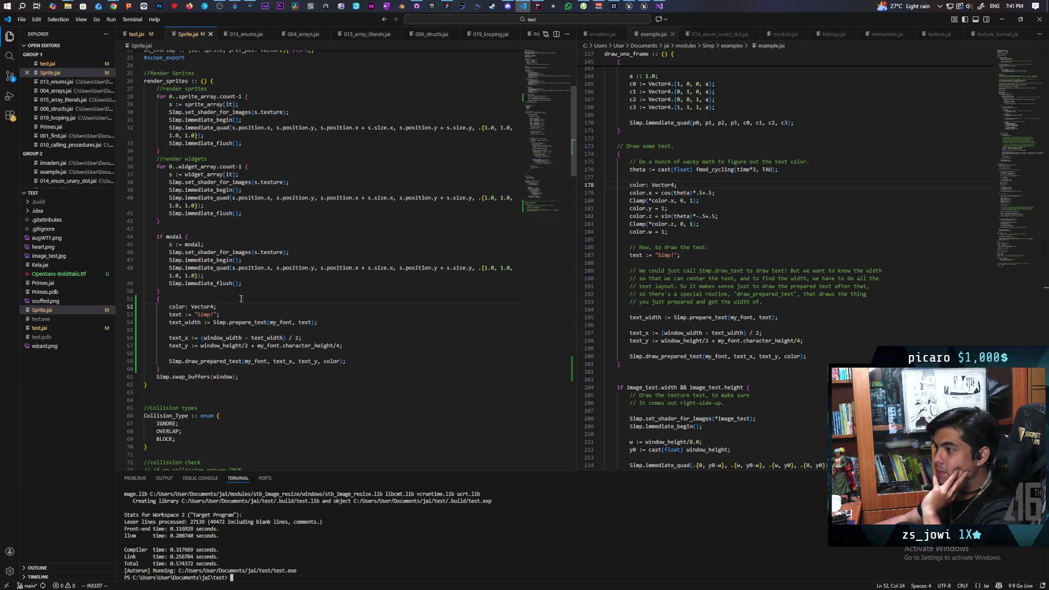
Replace the draw_prepared_text colour argument on line 59 with 1,1,1,1 and save
{"action": "right_click", "coordinate": [336, 371]}
{"action": "scroll", "coordinate": [290, 306], "scroll_direction": "up", "scroll_amount": 2}
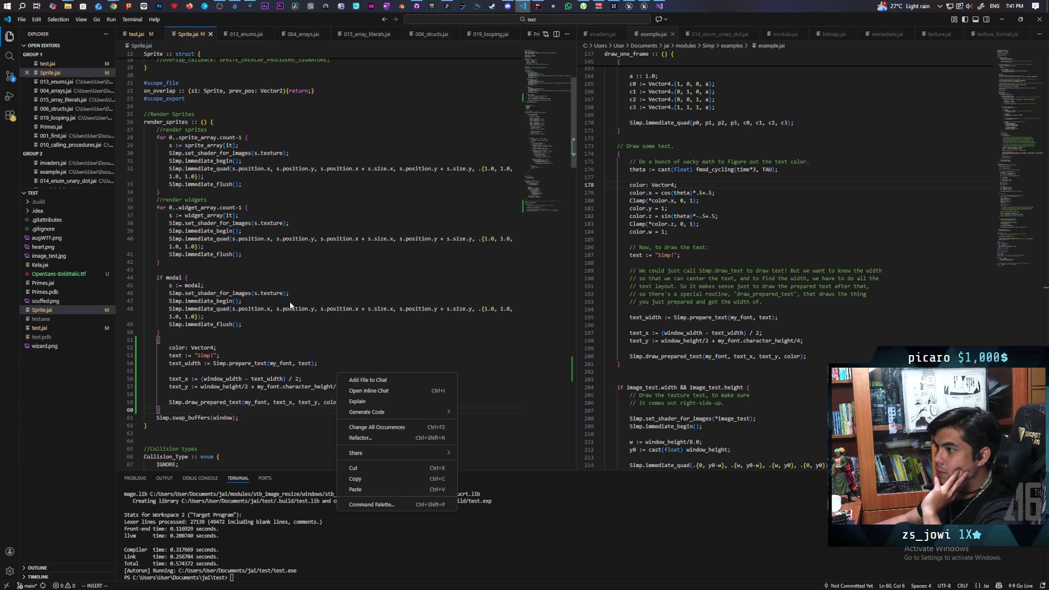
{"action": "left_click", "coordinate": [195, 328]}
{"action": "left_click", "coordinate": [172, 331]}
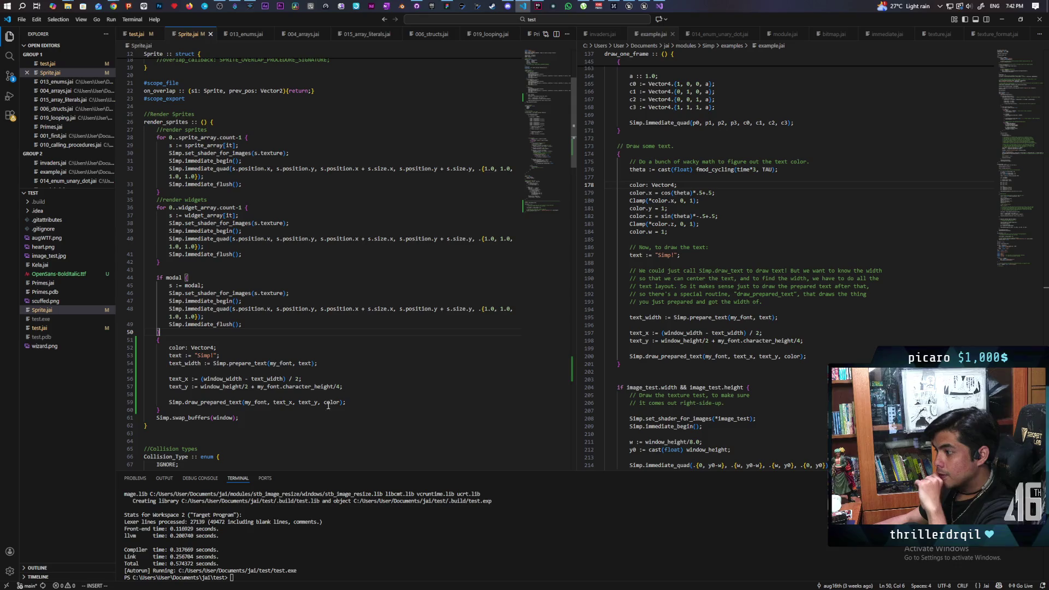
{"action": "left_click", "coordinate": [340, 403]}
{"action": "key", "text": "BackSpace"}
{"action": "key", "text": "BackSpace"}
{"action": "key", "text": "BackSpace"}
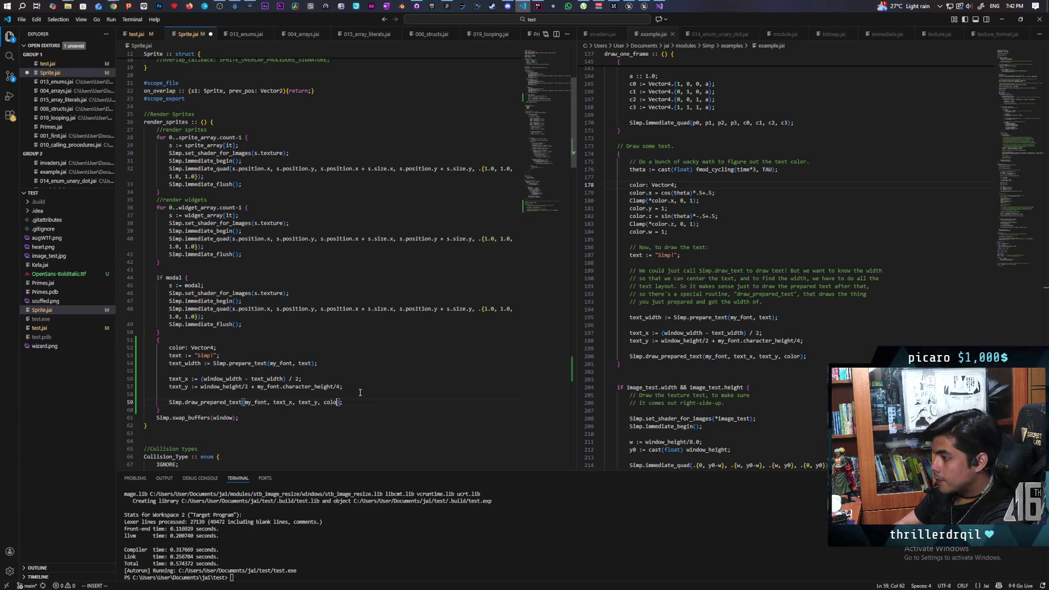
{"action": "type", "text": "."}
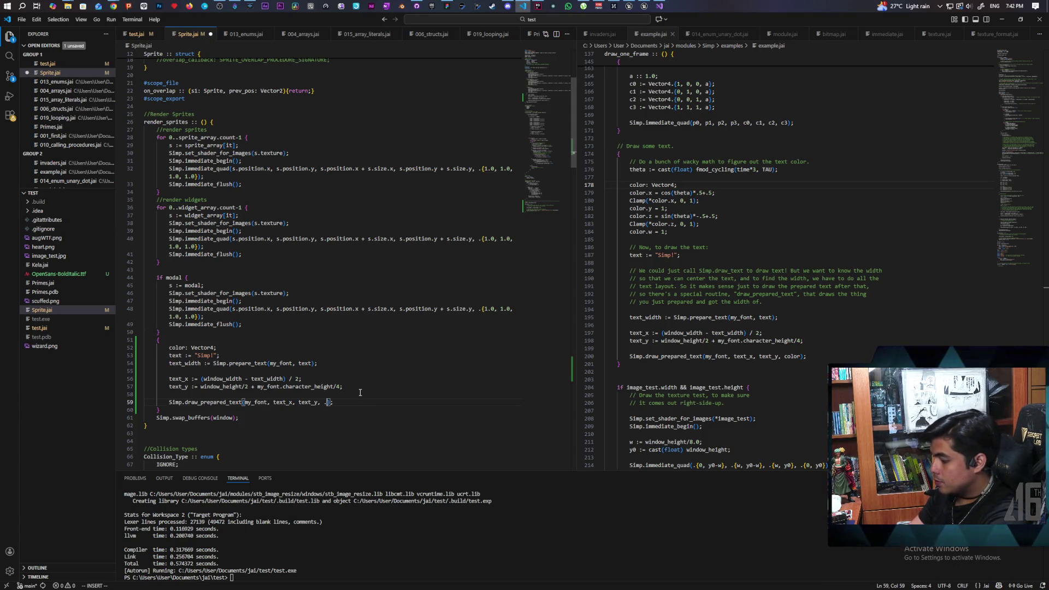
{"action": "type", "text": "{"}
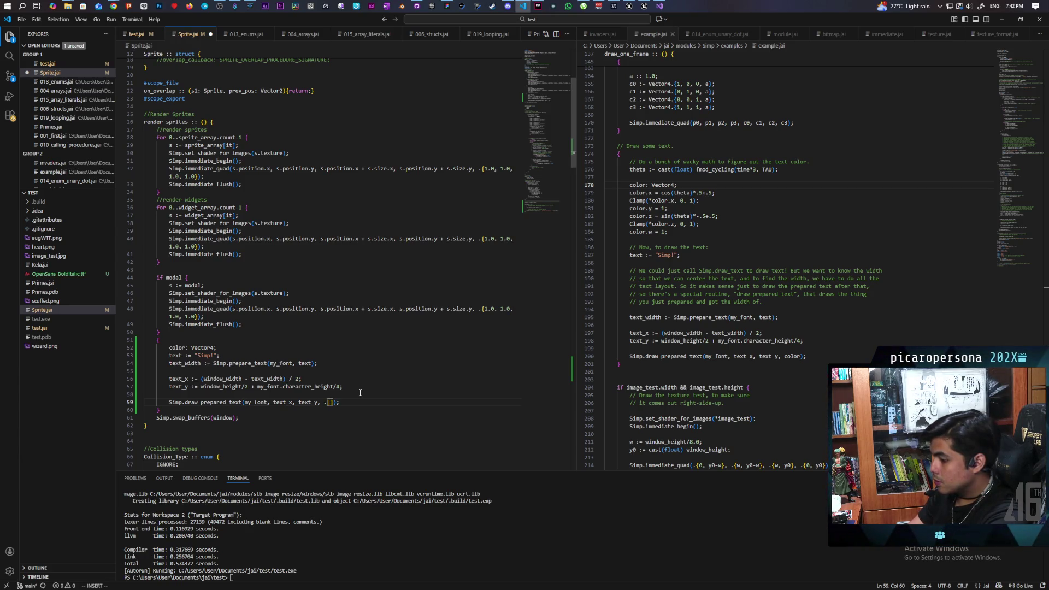
{"action": "type", "text": "0,0,0,"}
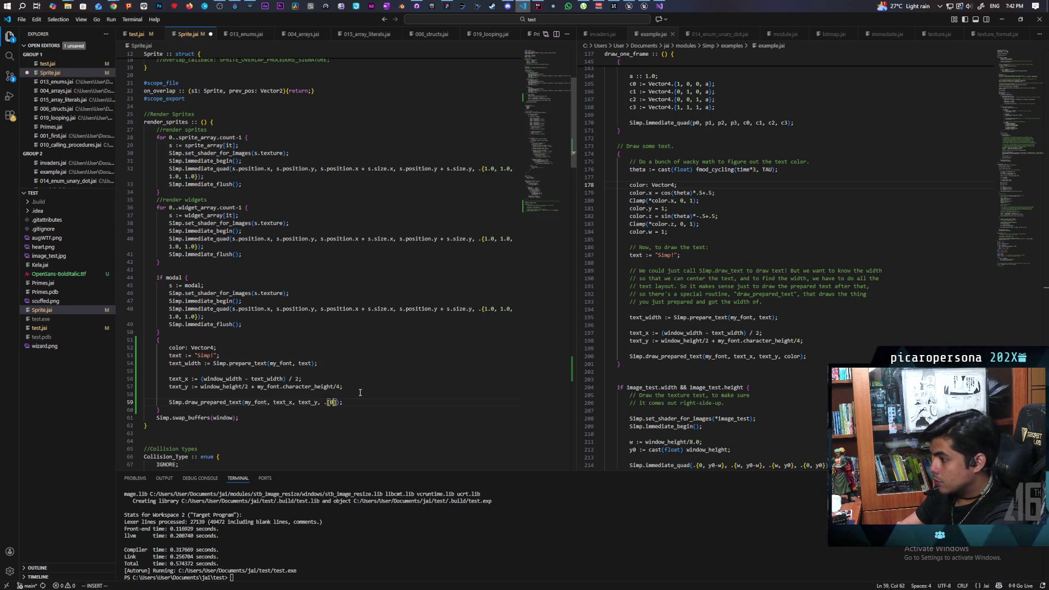
{"action": "key", "text": "BackSpace"}
{"action": "key", "text": "BackSpace"}
{"action": "type", "text": "1,1,1,1"}
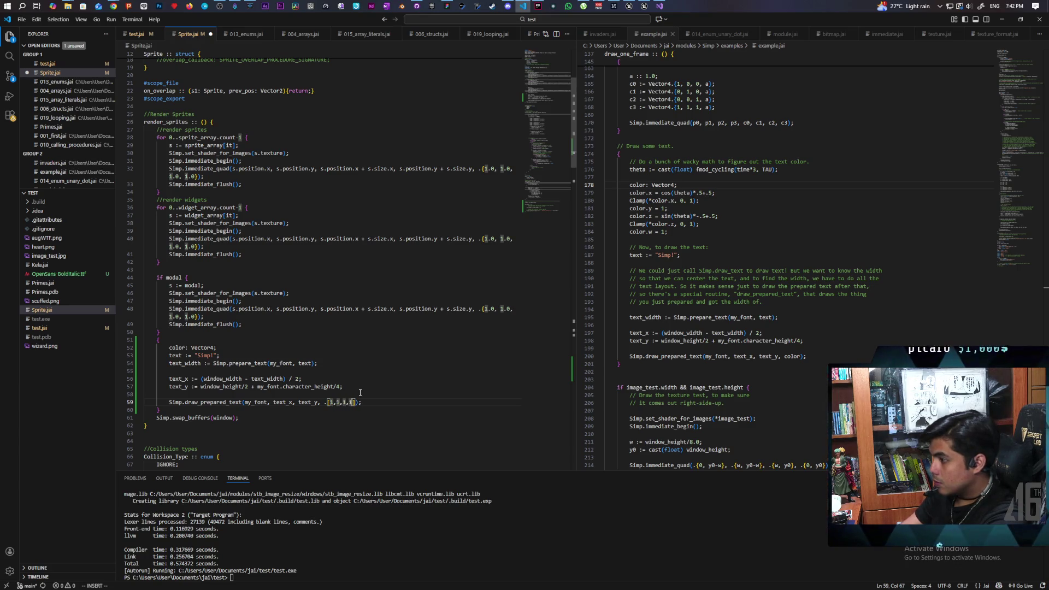
{"action": "key", "text": "ctrl+s"}
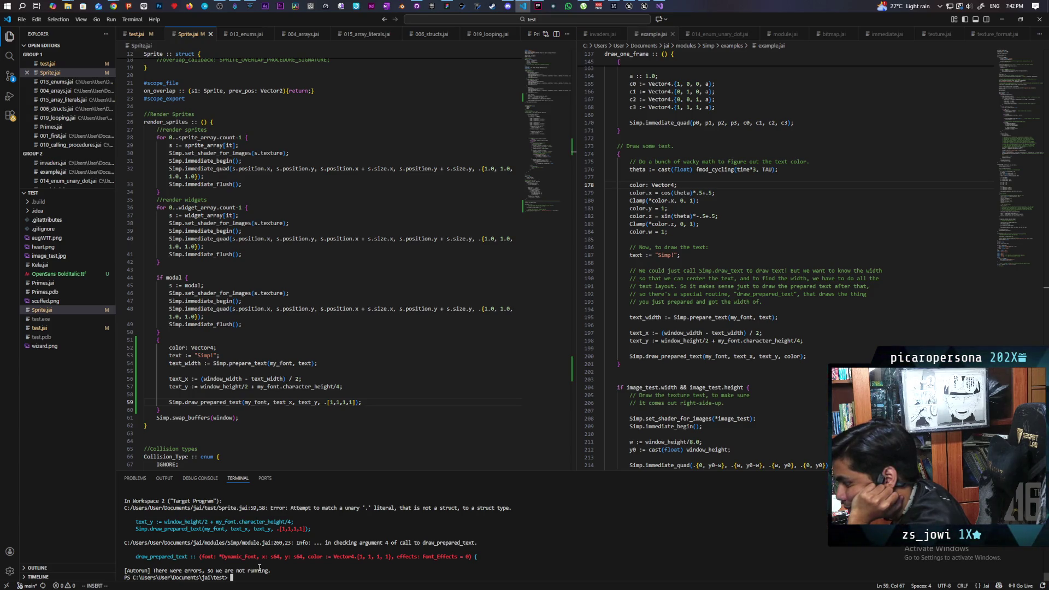
Fix the colour literal's braces to .{1,1,1,1} and save Sprite.jai again
{"action": "left_click", "coordinate": [329, 402]}
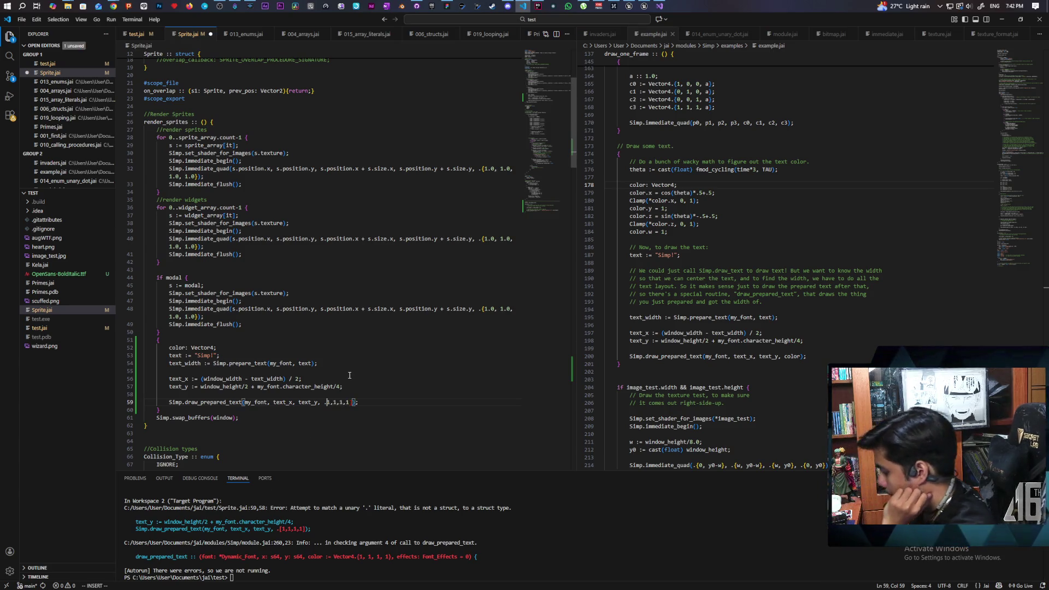
{"action": "type", "text": "{"}
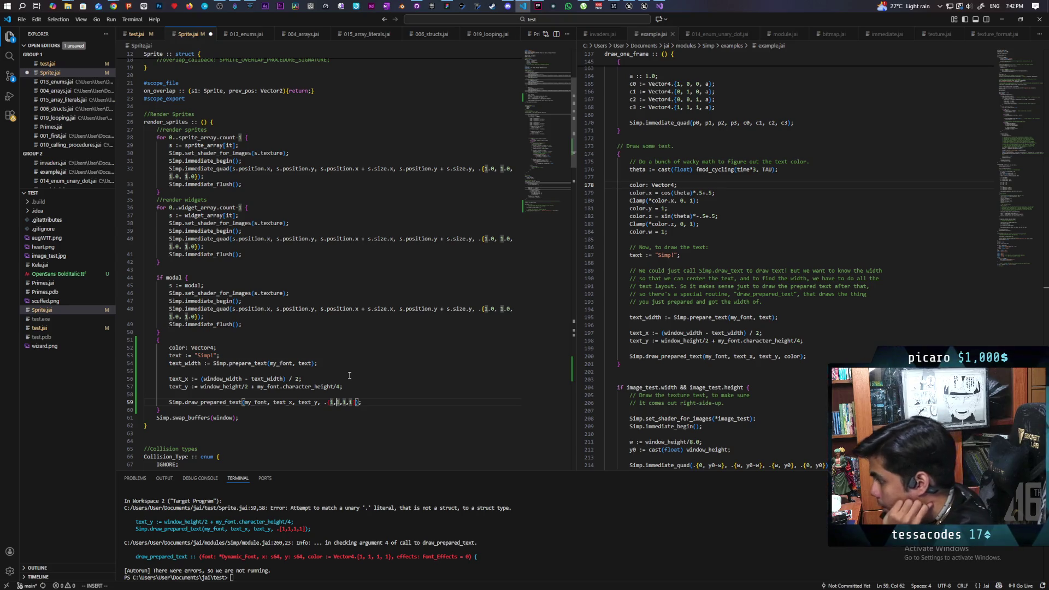
{"action": "type", "text": "}"}
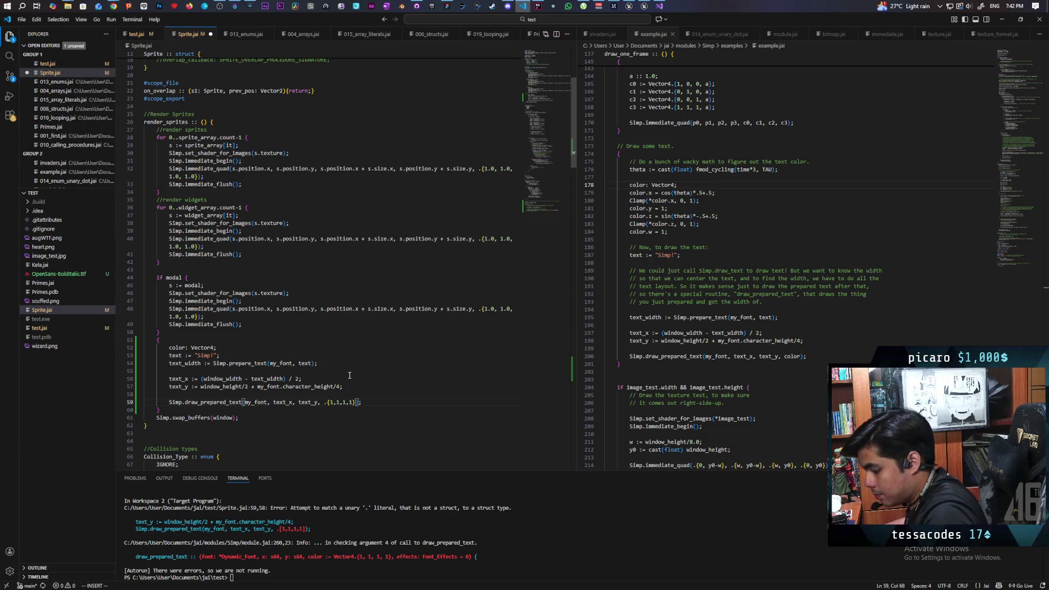
{"action": "key", "text": "ctrl+s"}
{"action": "left_click", "coordinate": [295, 577]}
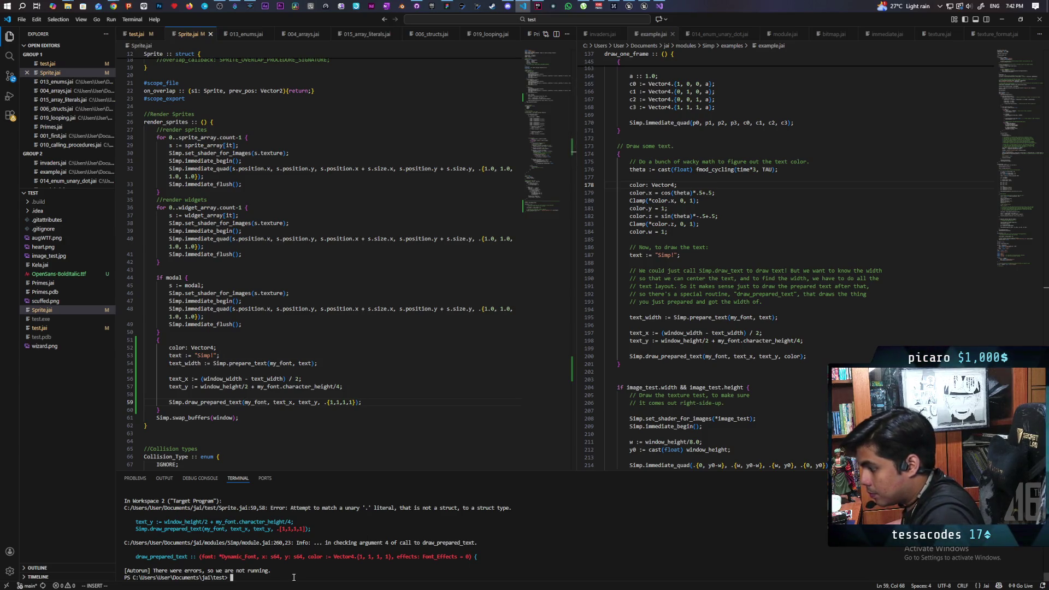
Rebuild and run the game, check the Simp! text, close it, and switch to GitHub Desktop
{"action": "key", "text": "Up"}
{"action": "key", "text": "Return"}
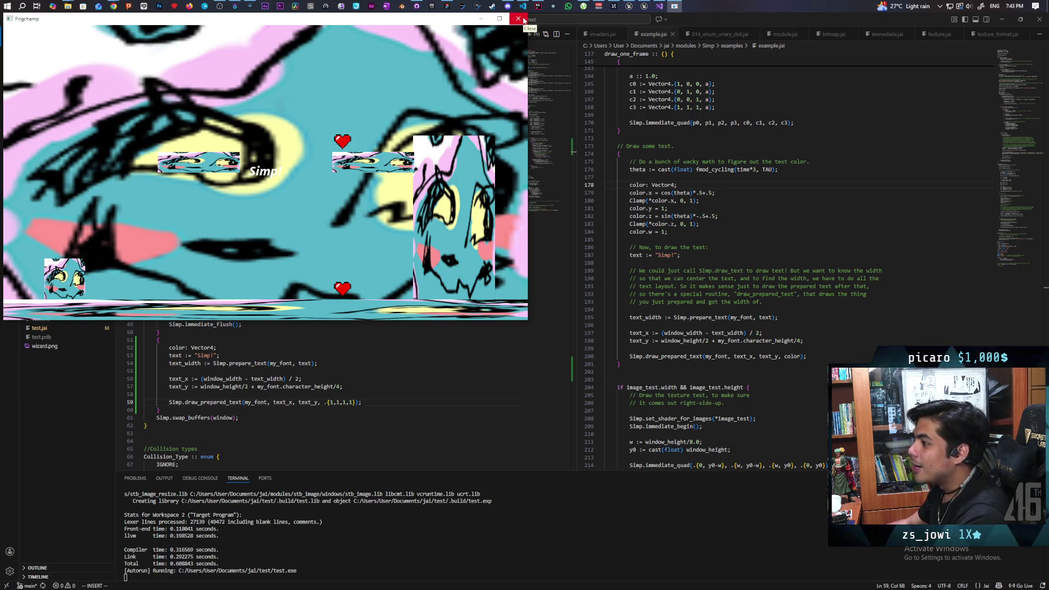
{"action": "left_click", "coordinate": [518, 19]}
{"action": "left_click", "coordinate": [417, 7]}
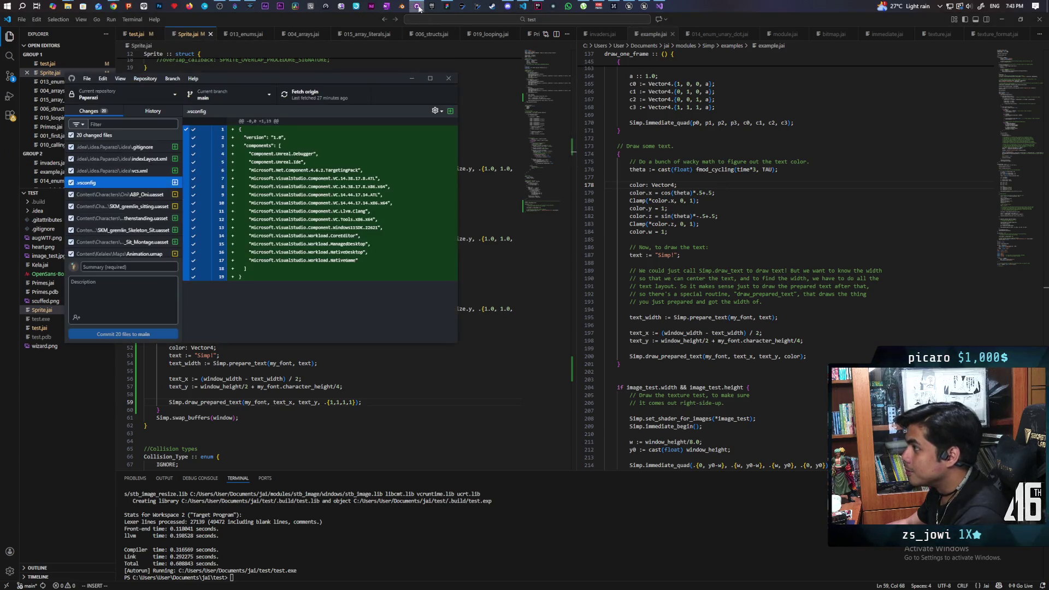
Commit scuffed-2d-engine's three changed files to main as 'implemented scuffed text' and push to origin
{"action": "left_click", "coordinate": [143, 94]}
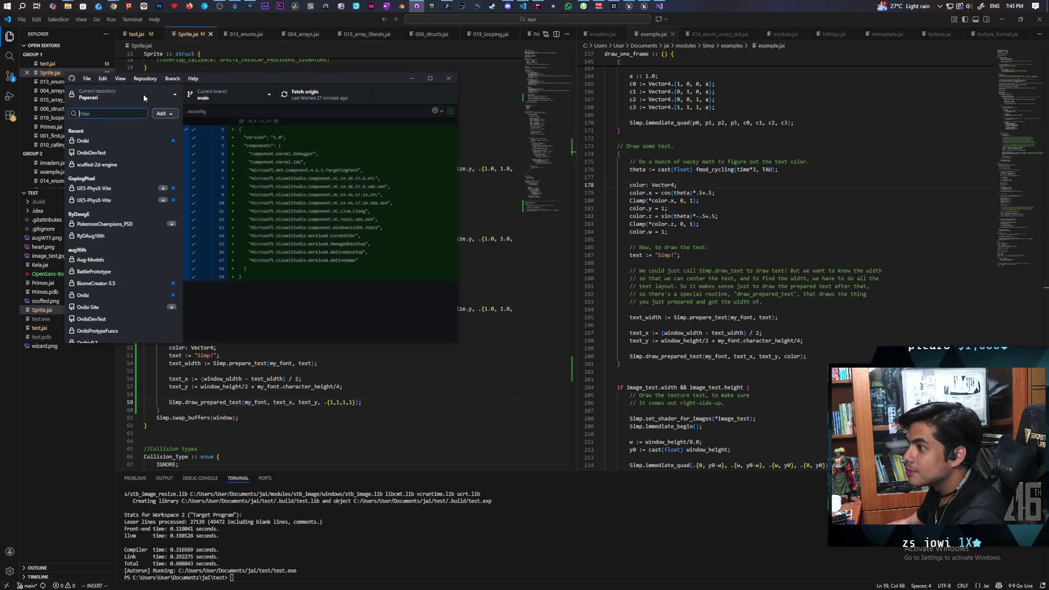
{"action": "left_click", "coordinate": [128, 165]}
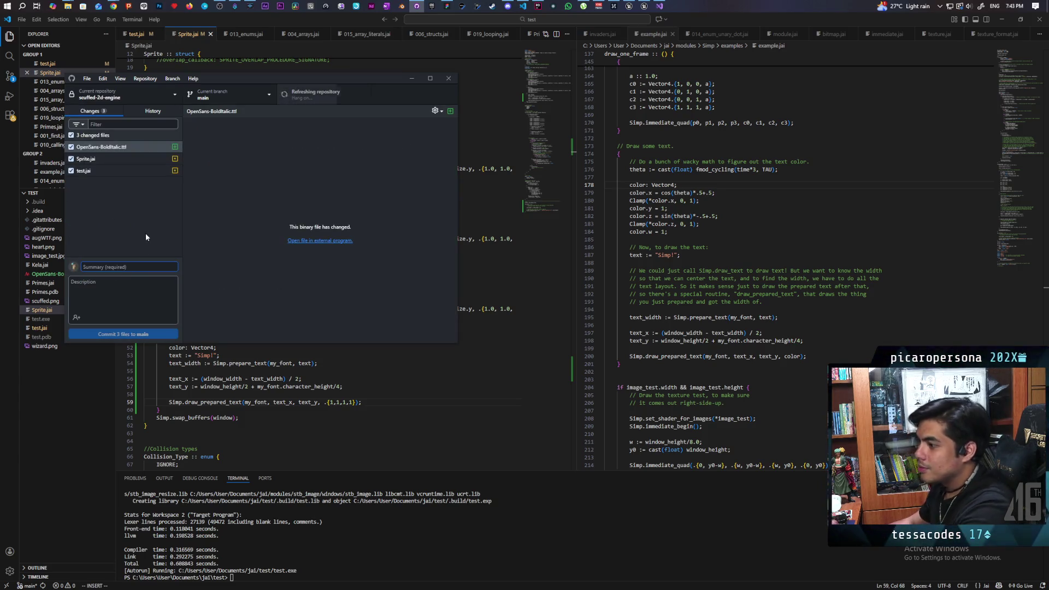
{"action": "type", "text": "implemented scu"}
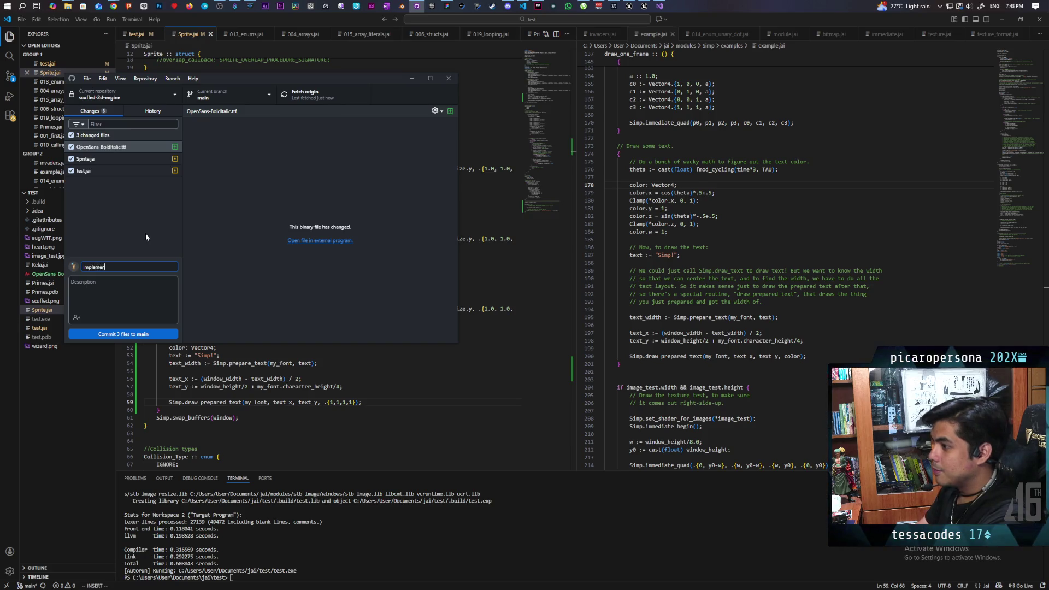
{"action": "type", "text": "ffed text"}
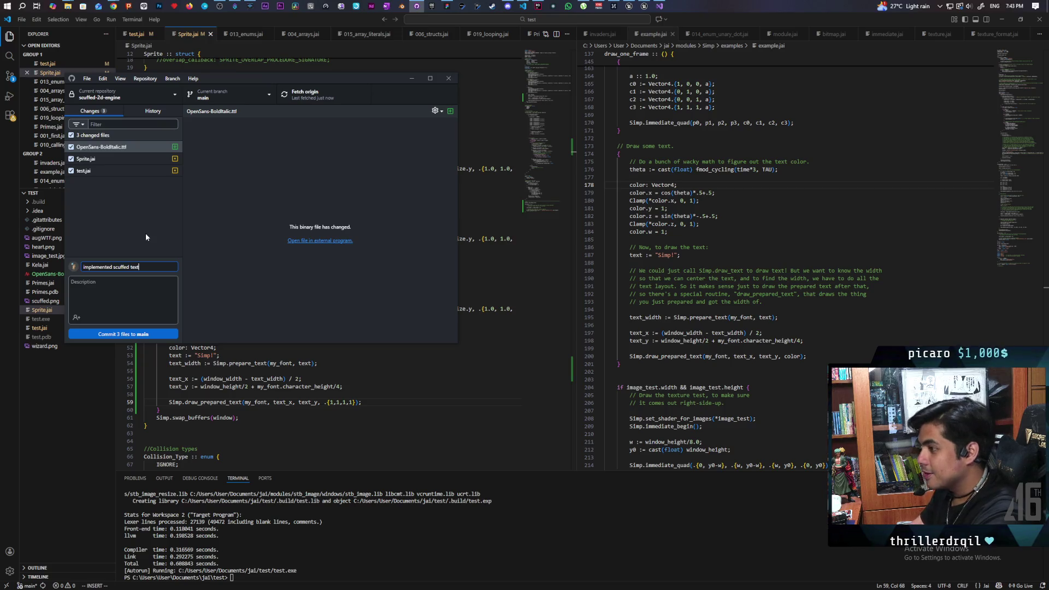
{"action": "left_click", "coordinate": [149, 335]}
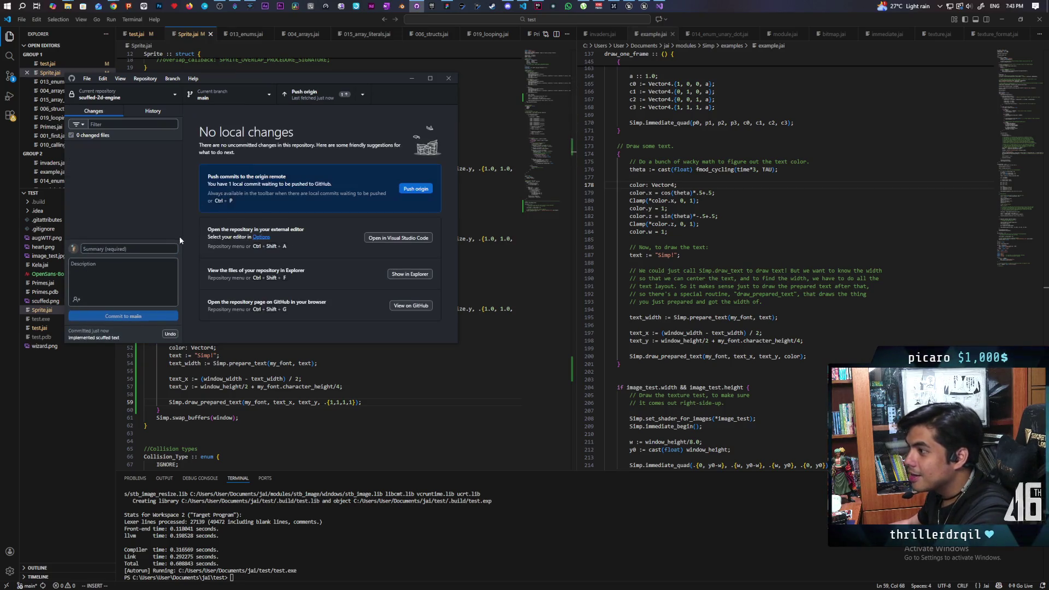
{"action": "left_click", "coordinate": [308, 94]}
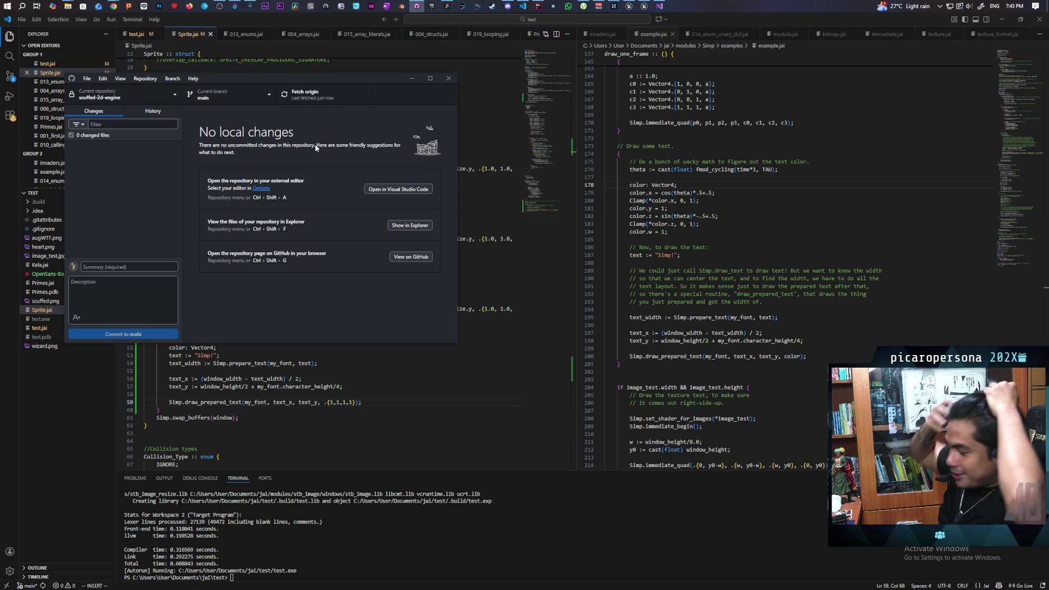
Bring the Unreal Editor's BP_ThirdPersonCharacter event graph to the front
{"action": "left_click", "coordinate": [629, 5]}
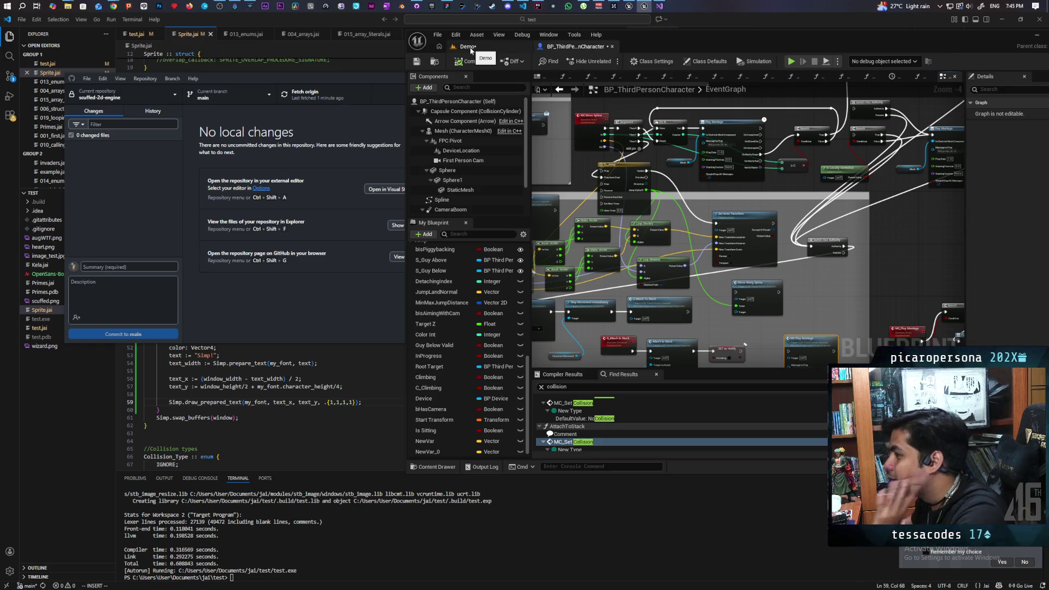
Save all modified assets, including the Demo level and BP_ThirdPersonCharacter
{"action": "key", "text": "ctrl+s"}
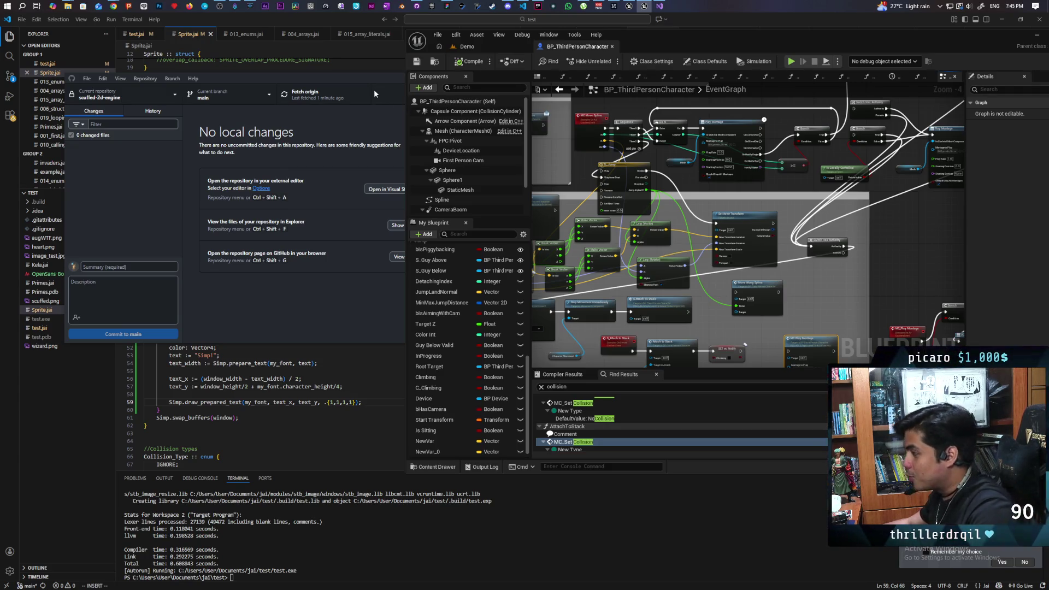
{"action": "left_click", "coordinate": [479, 47]}
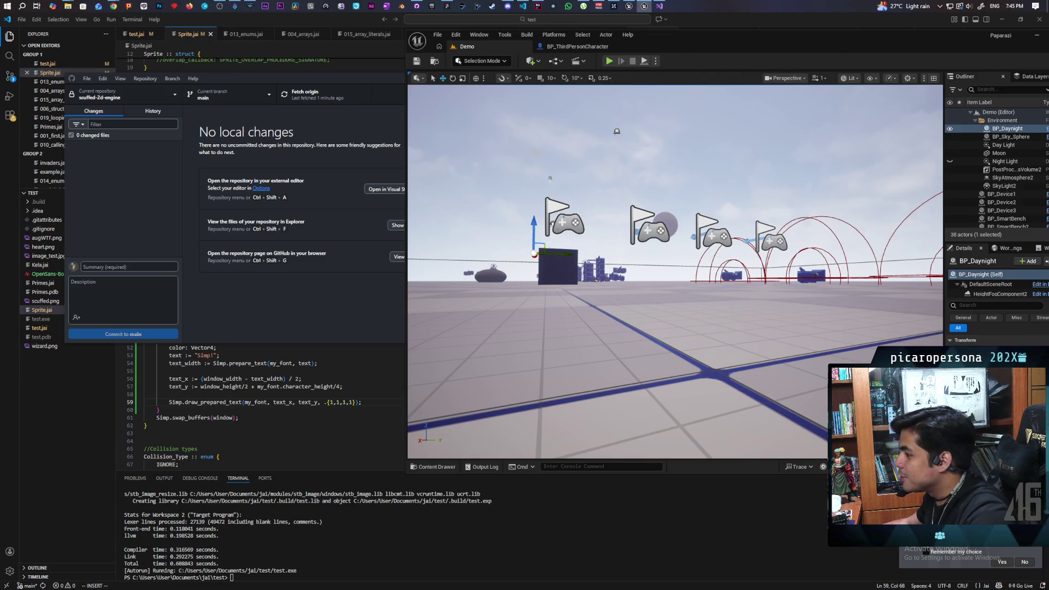
{"action": "left_click", "coordinate": [574, 46]}
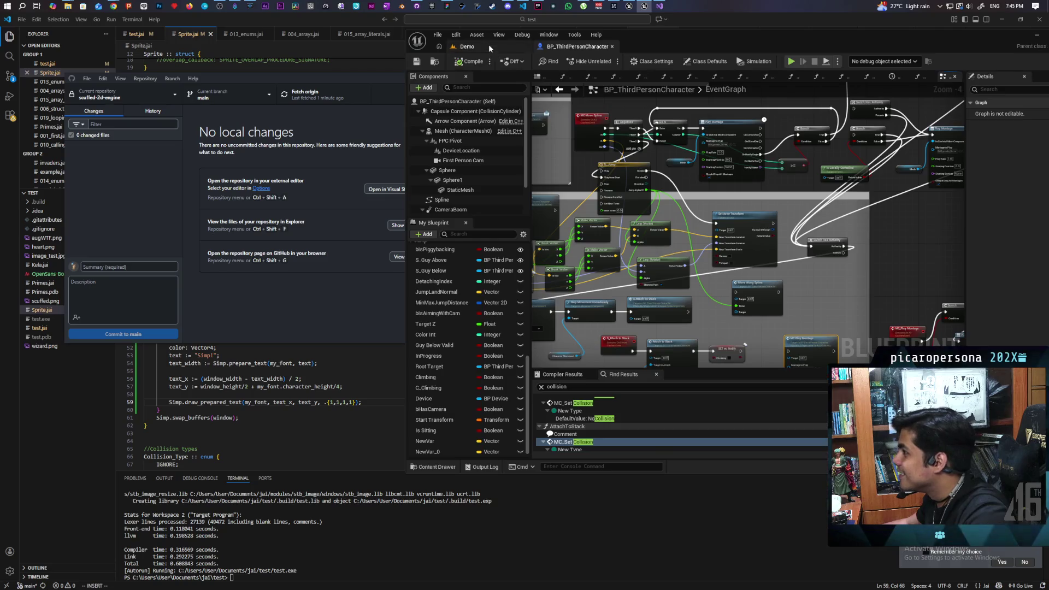
{"action": "left_click", "coordinate": [488, 45]}
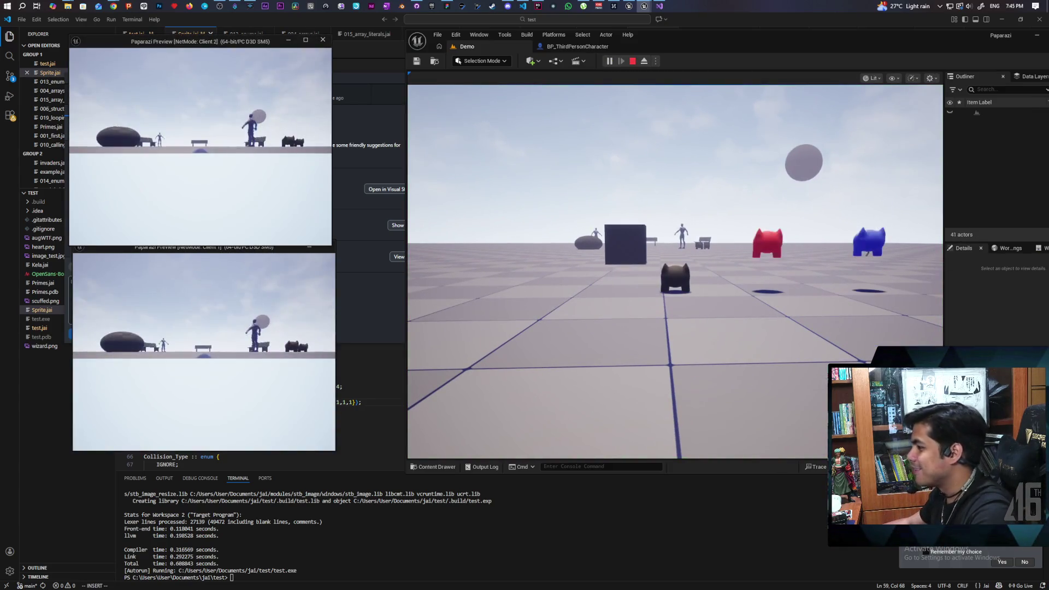
In the two-client play test, walk Client 2's blue character onto the red device, then stop
{"action": "left_click", "coordinate": [328, 127]}
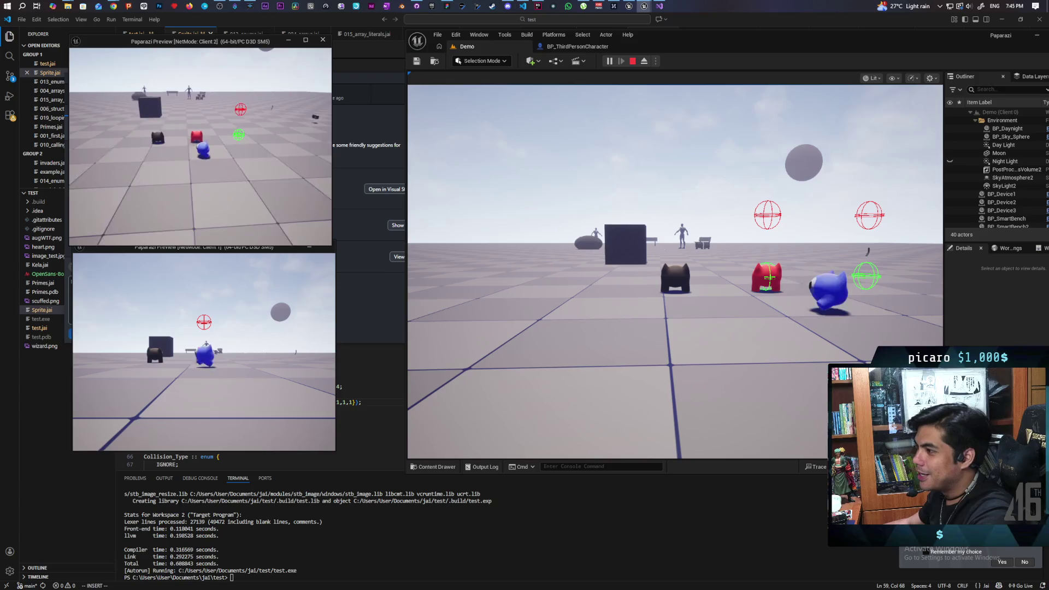
{"action": "key", "text": "w"}
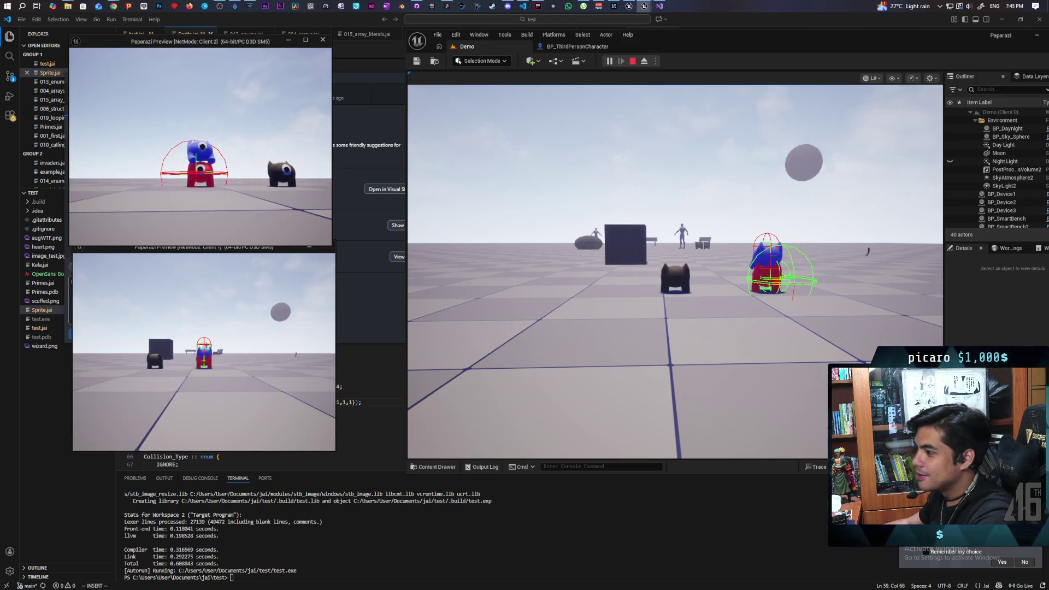
{"action": "scroll", "coordinate": [200, 142], "scroll_direction": "down", "scroll_amount": 3}
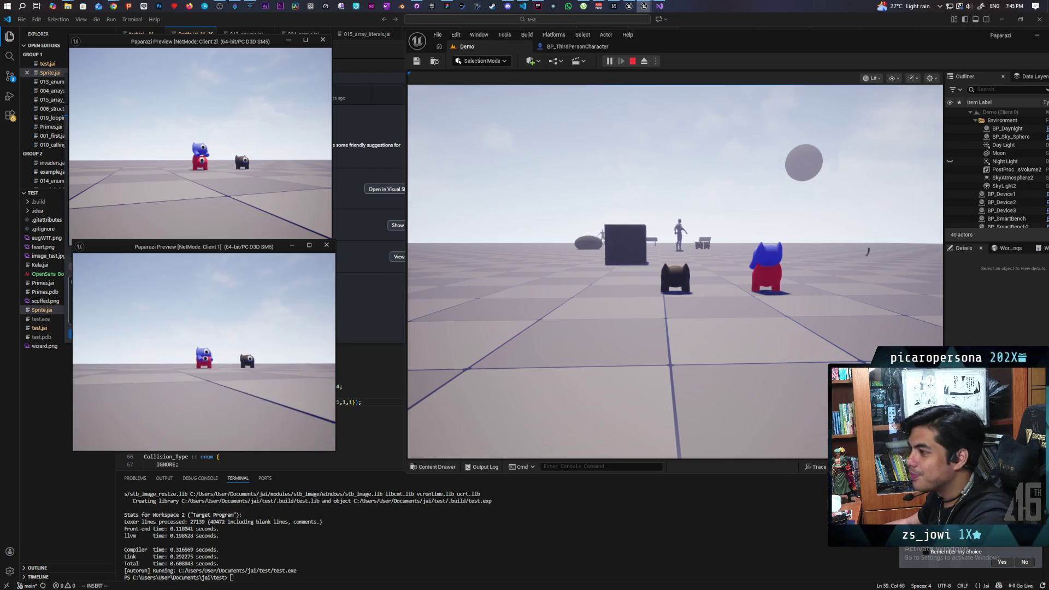
{"action": "key", "text": "Escape"}
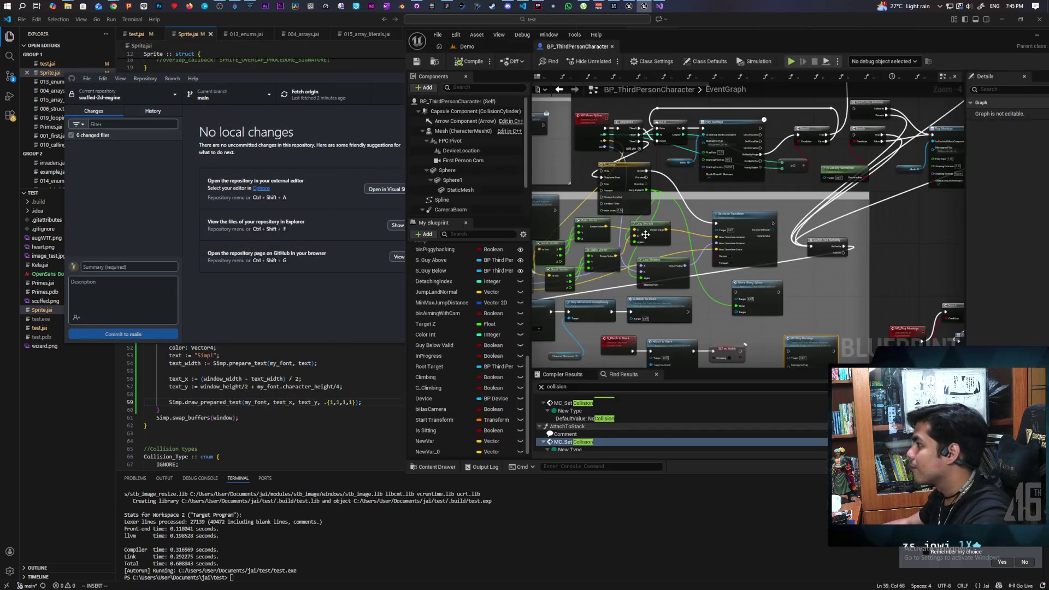
In DetachFromStack, disconnect MC Play Montage from Set Ignore Move Input and compile
{"action": "scroll", "coordinate": [670, 251], "scroll_direction": "up", "scroll_amount": 10}
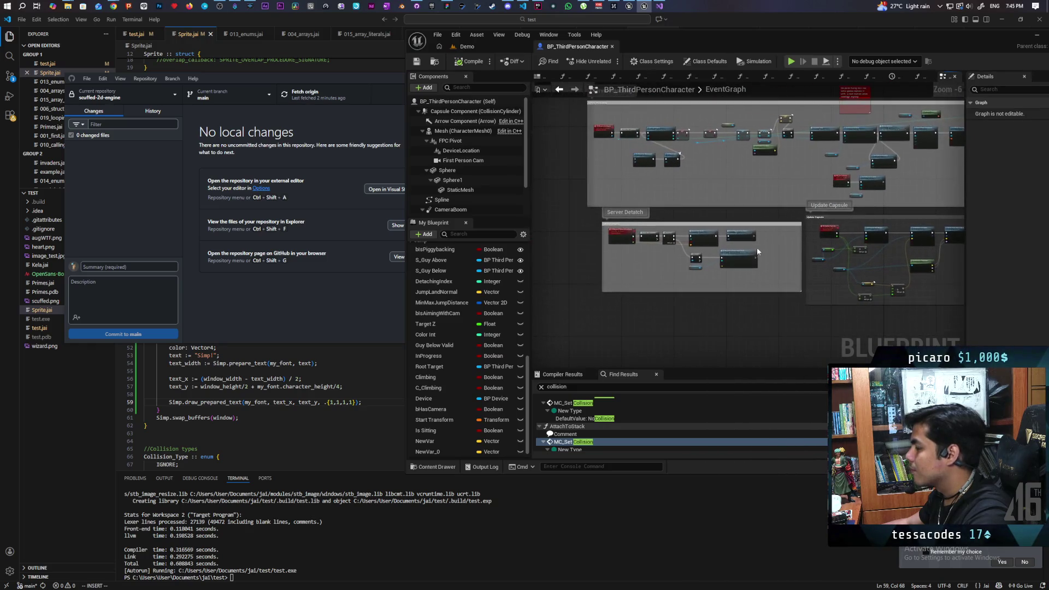
{"action": "double_click", "coordinate": [723, 231]}
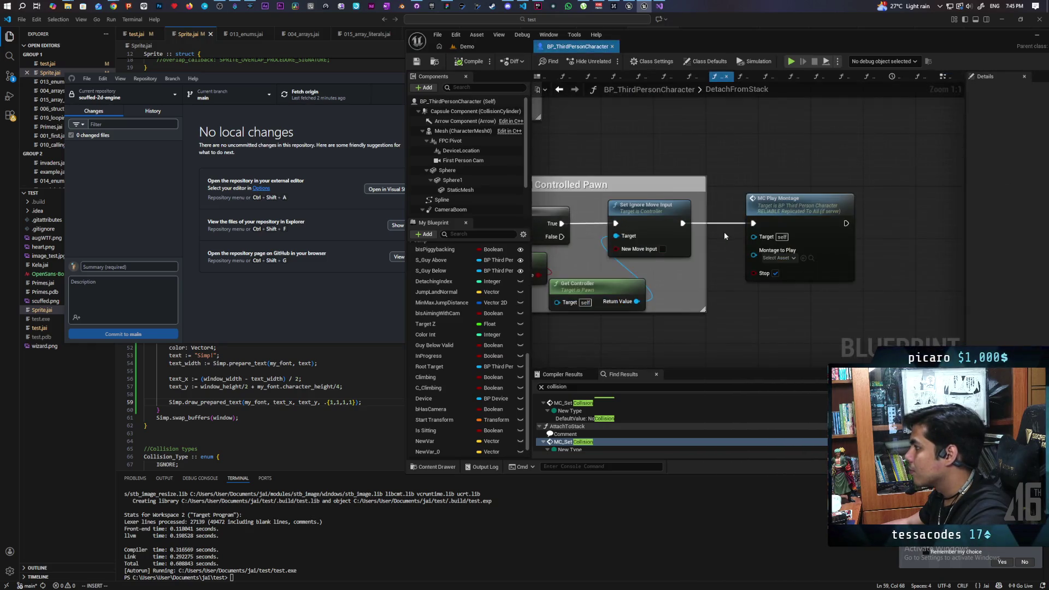
{"action": "left_click", "coordinate": [691, 223], "text": "alt"}
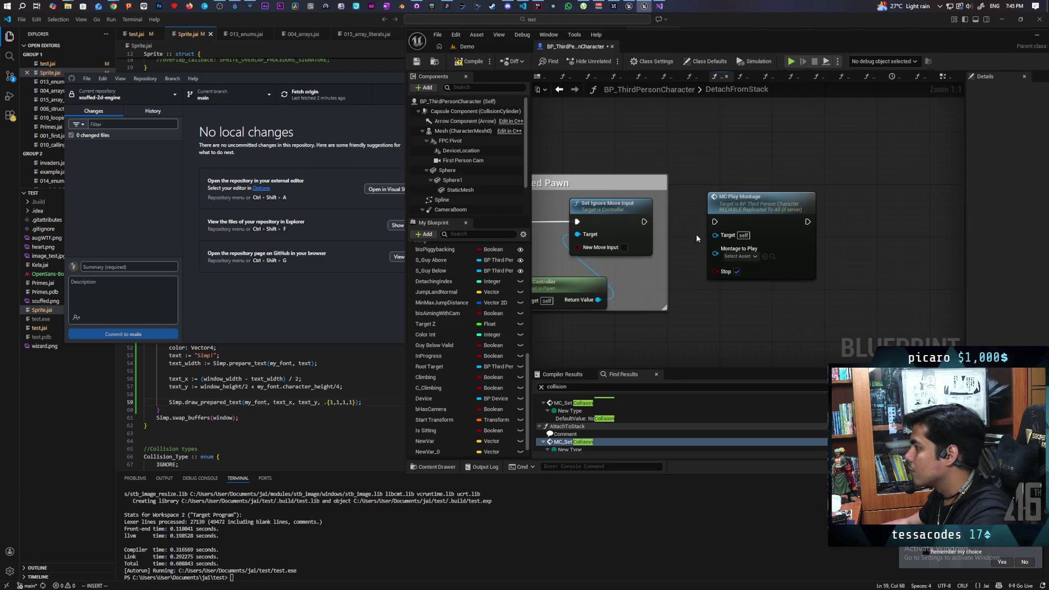
{"action": "left_click", "coordinate": [462, 62]}
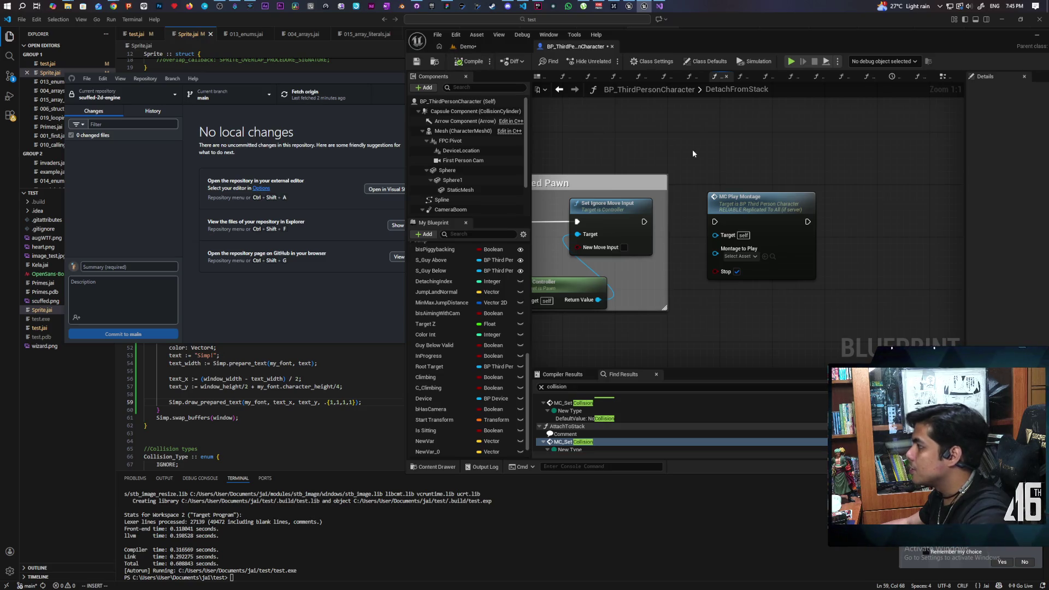
In AttachToStack, route Disable Movement to the SET node instead, and save the blueprint
{"action": "left_click", "coordinate": [477, 46]}
{"action": "left_click", "coordinate": [578, 46]}
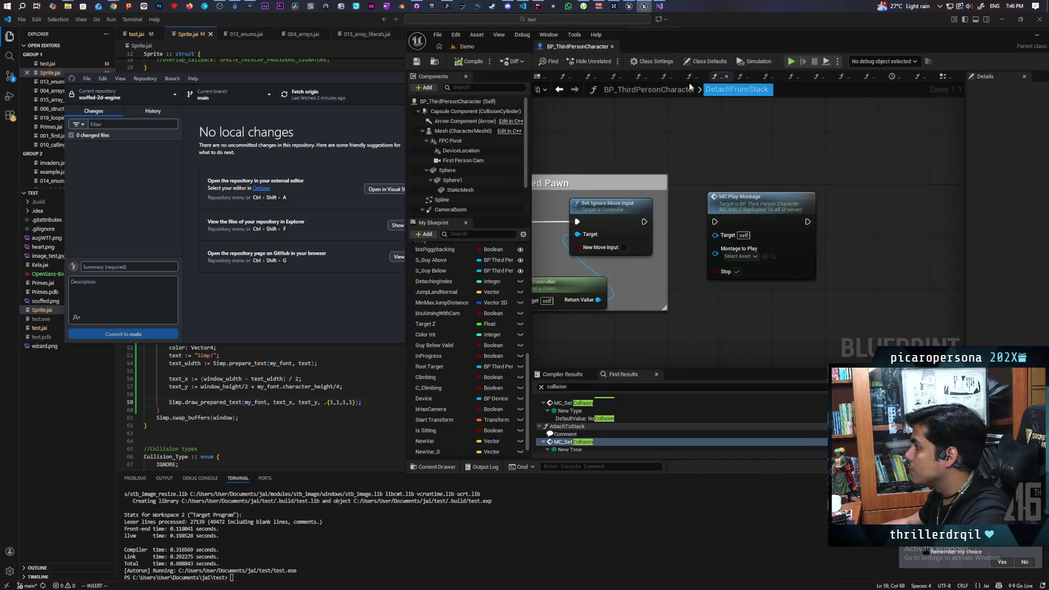
{"action": "left_click", "coordinate": [559, 89]}
{"action": "scroll", "coordinate": [762, 182], "scroll_direction": "down", "scroll_amount": 4}
{"action": "scroll", "coordinate": [761, 257], "scroll_direction": "up", "scroll_amount": 4}
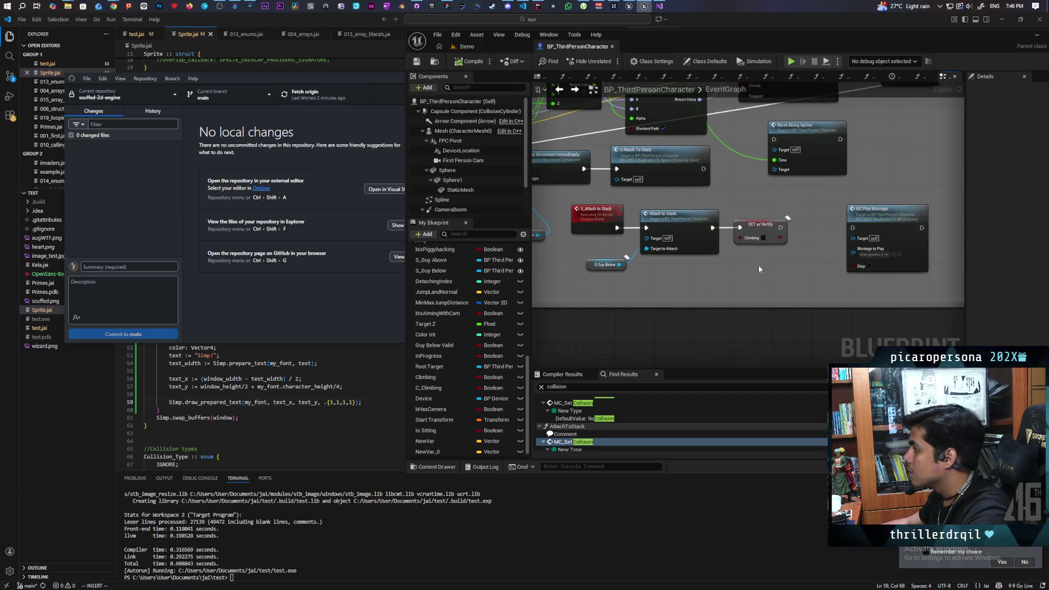
{"action": "left_click", "coordinate": [695, 234]}
{"action": "double_click", "coordinate": [695, 233]}
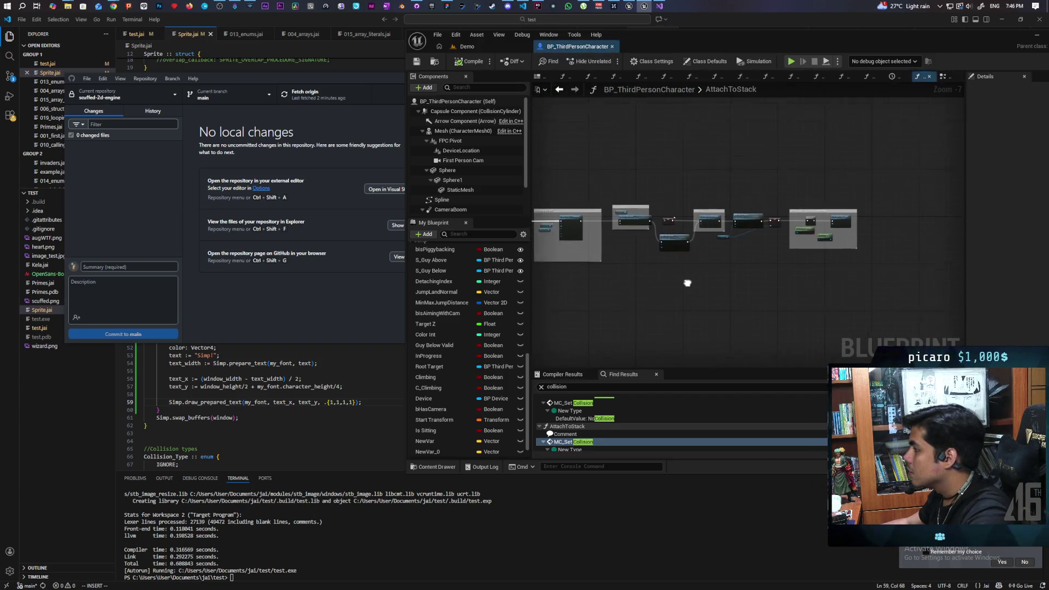
{"action": "left_click_drag", "start_coordinate": [592, 214], "coordinate": [689, 202]}
{"action": "left_click_drag", "start_coordinate": [833, 285], "coordinate": [724, 289]}
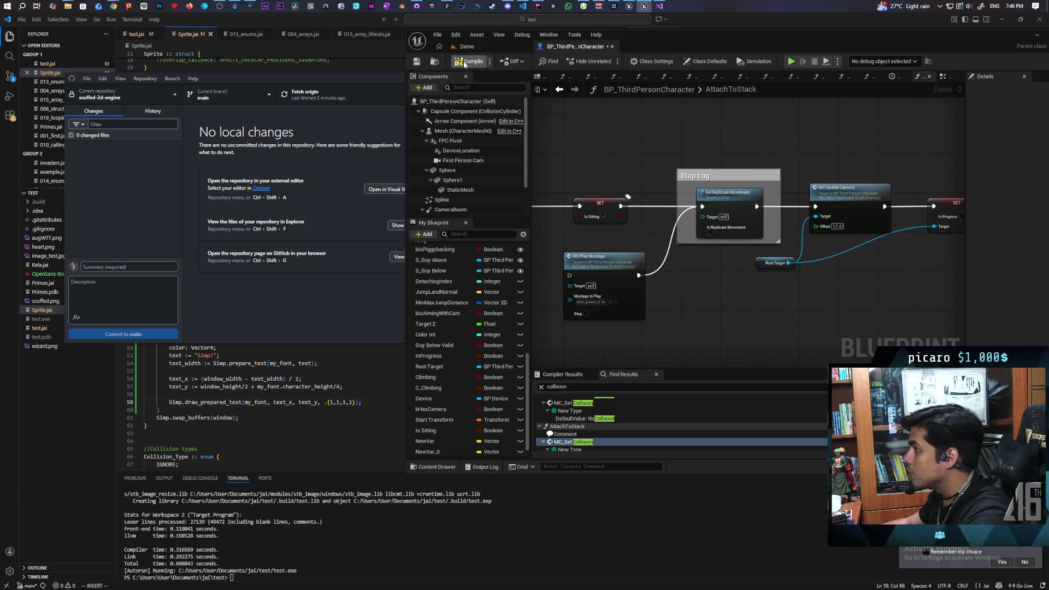
{"action": "key", "text": "ctrl+s"}
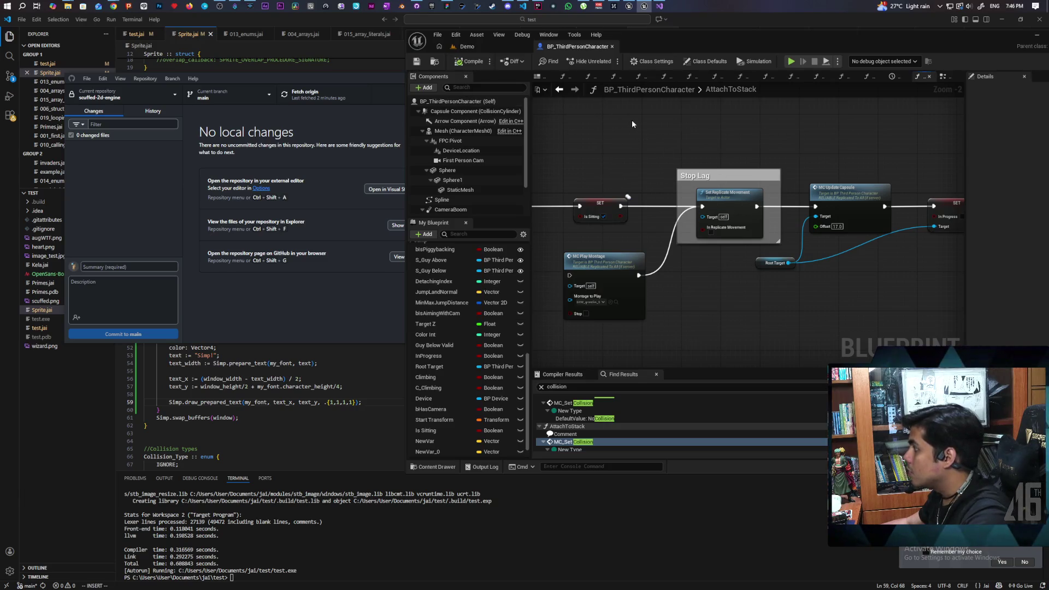
In the event graph, connect the first Branch's True output to Play Montage
{"action": "left_click", "coordinate": [559, 89]}
{"action": "scroll", "coordinate": [844, 175], "scroll_direction": "down", "scroll_amount": 2}
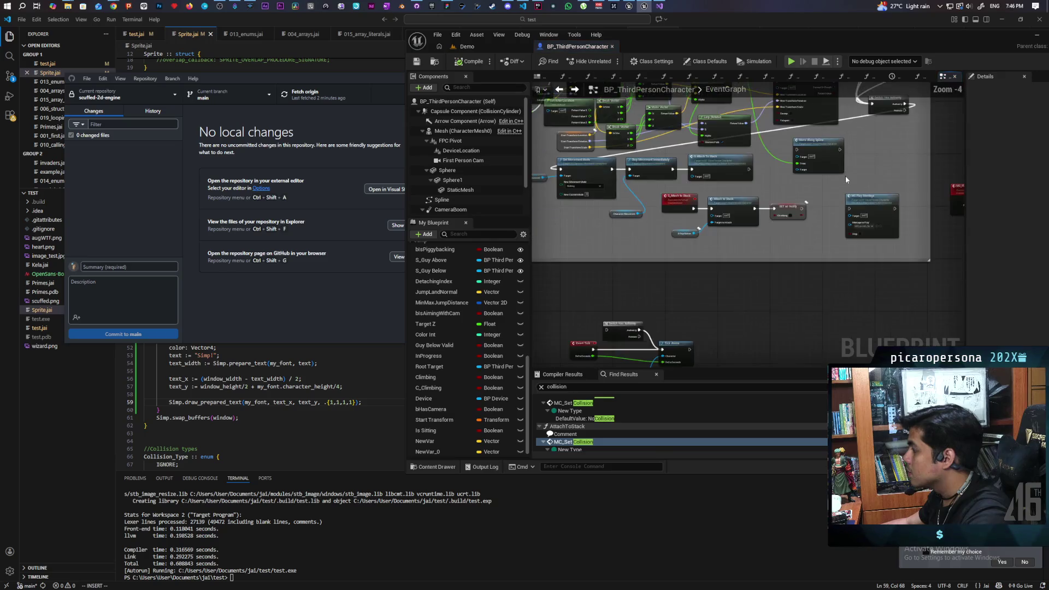
{"action": "scroll", "coordinate": [720, 221], "scroll_direction": "up", "scroll_amount": 3}
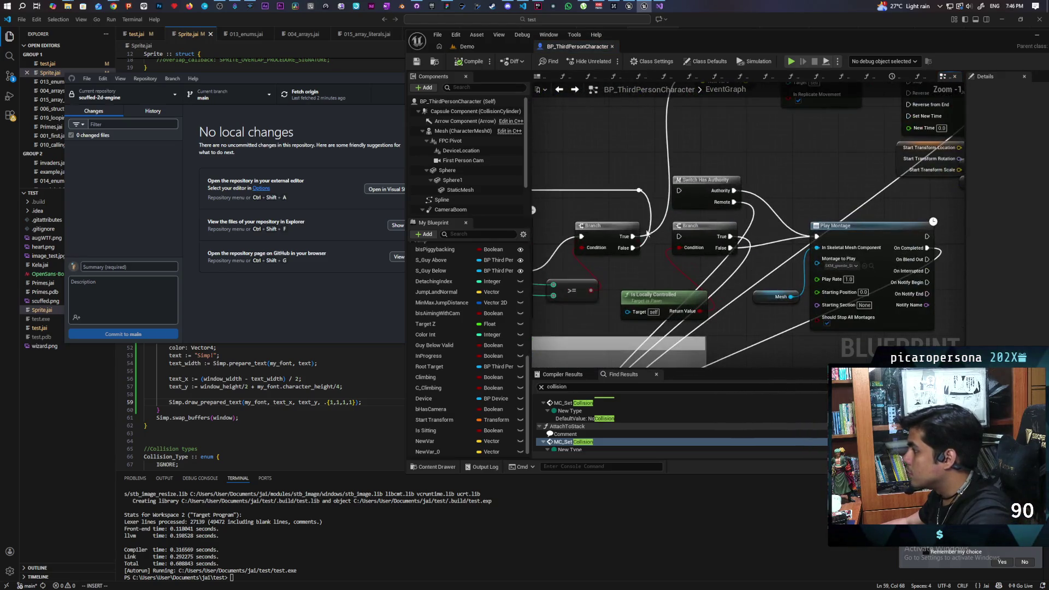
{"action": "left_click_drag", "start_coordinate": [633, 236], "coordinate": [816, 236]}
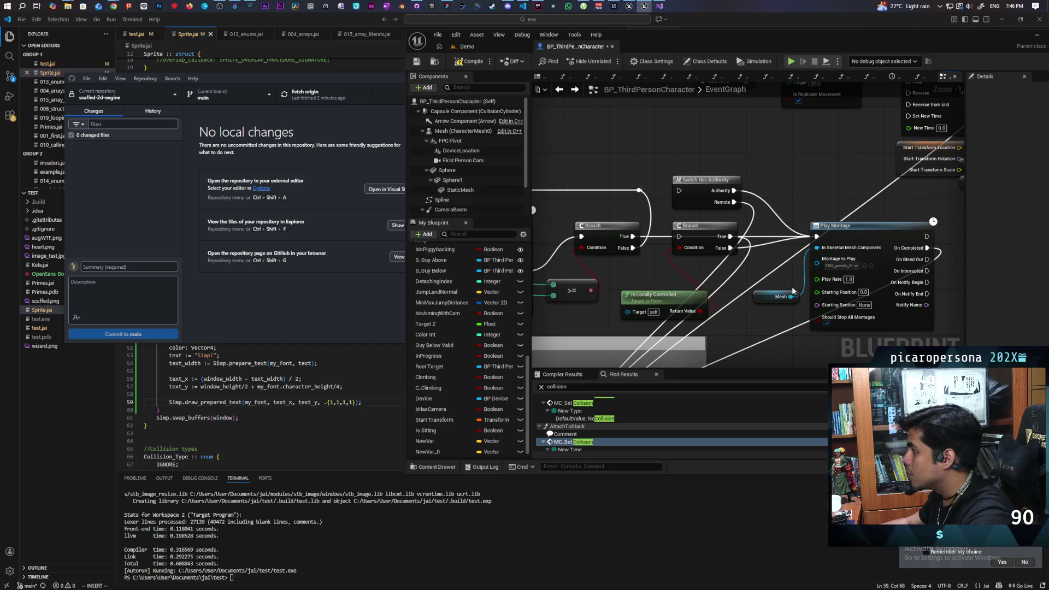
{"action": "mouse_move", "coordinate": [741, 270]}
{"action": "left_mouse_down"}
{"action": "mouse_move", "coordinate": [575, 183]}
{"action": "mouse_move", "coordinate": [926, 164]}
{"action": "mouse_move", "coordinate": [746, 201]}
{"action": "left_mouse_up"}
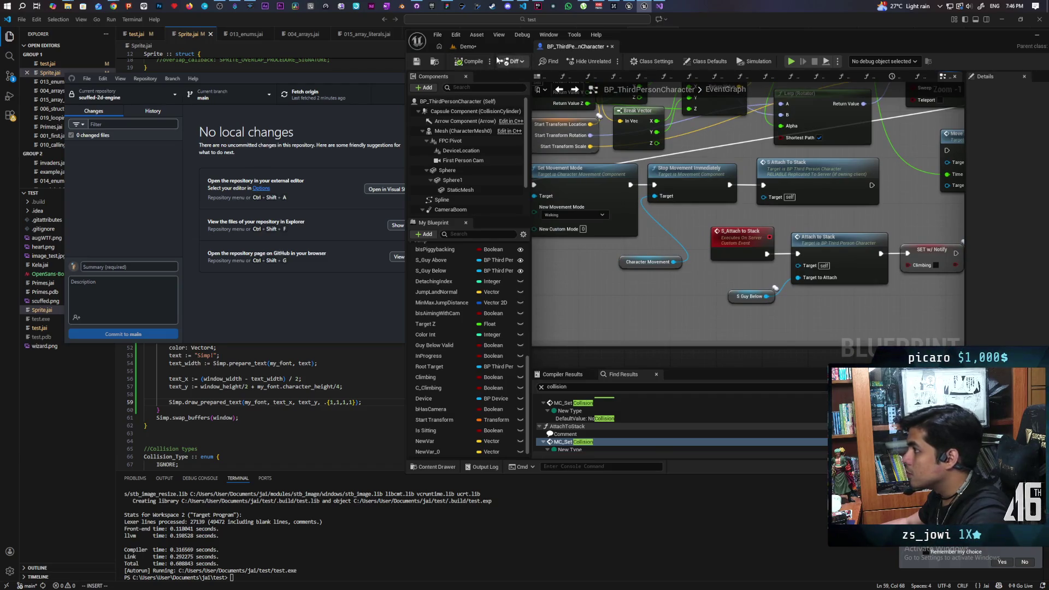
{"action": "left_click", "coordinate": [486, 48]}
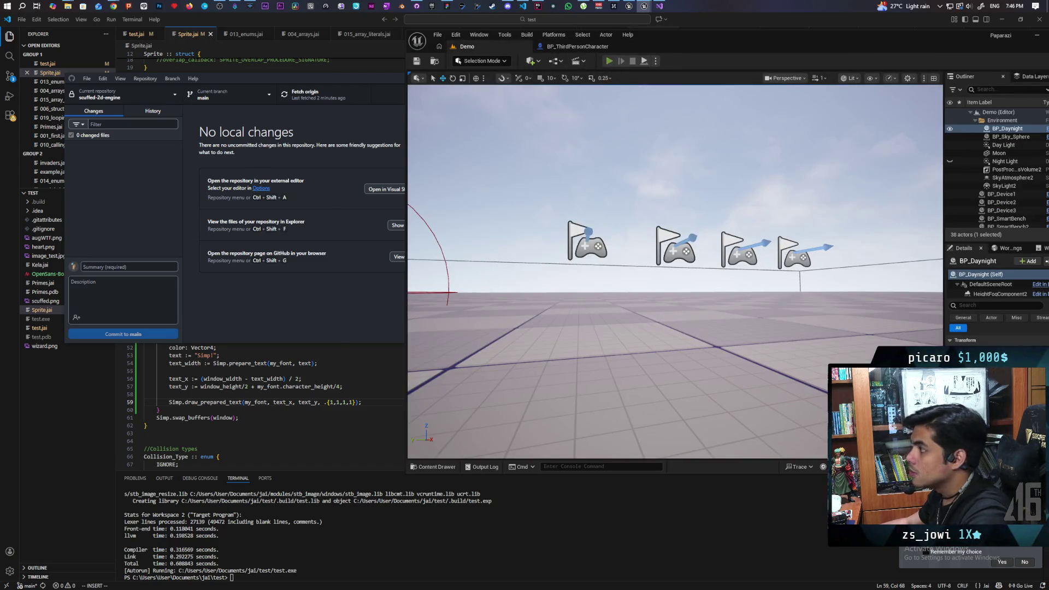
Run a two-client play test, walking the blue character toward the red one and jumping, then stop
{"action": "key", "text": "alt+p"}
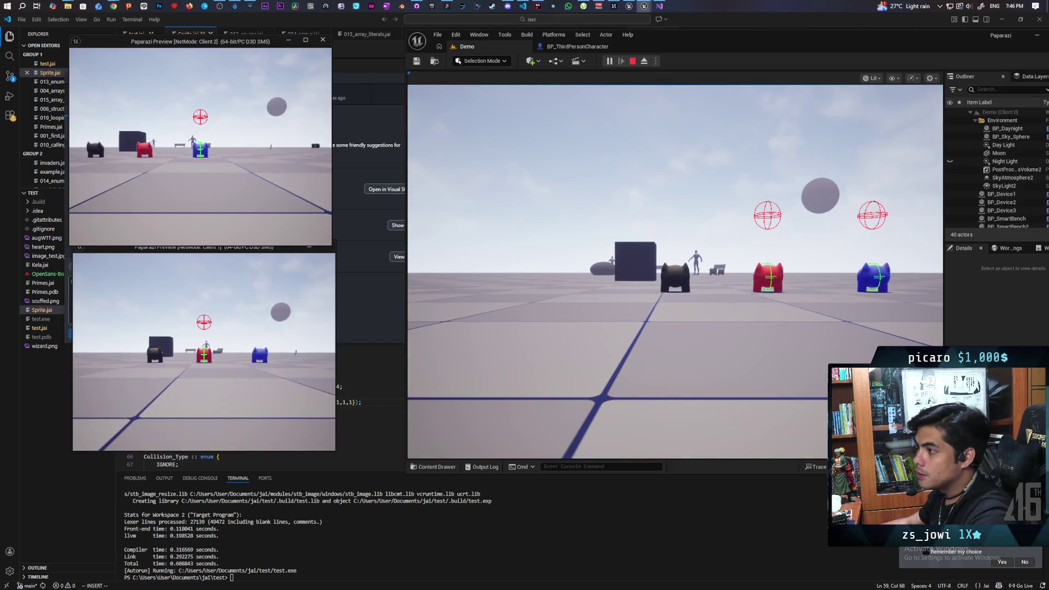
{"action": "key", "text": "w"}
{"action": "key", "text": "w"}
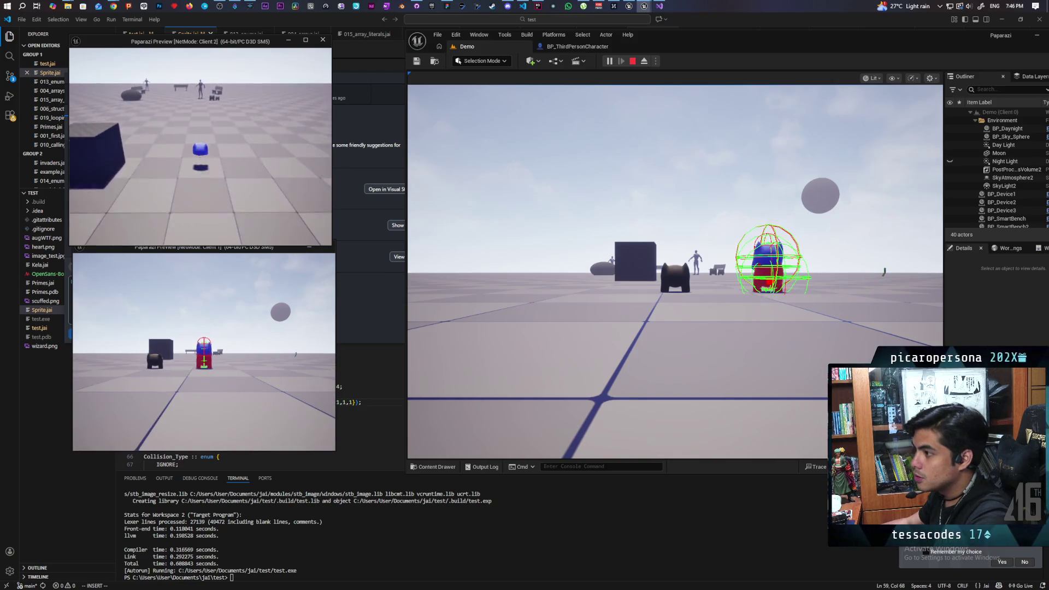
{"action": "key", "text": "space"}
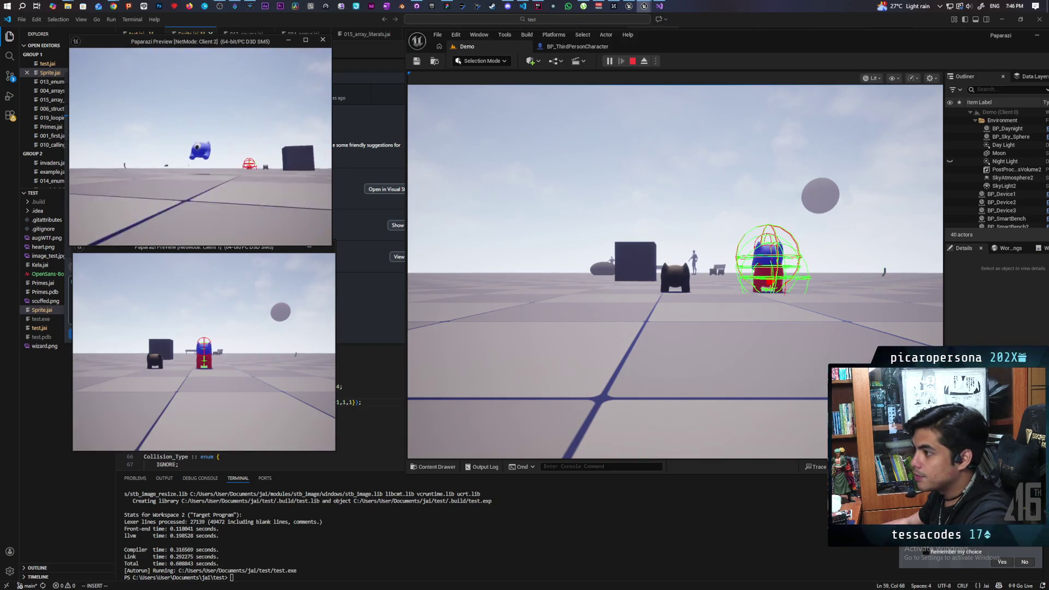
{"action": "key", "text": "space"}
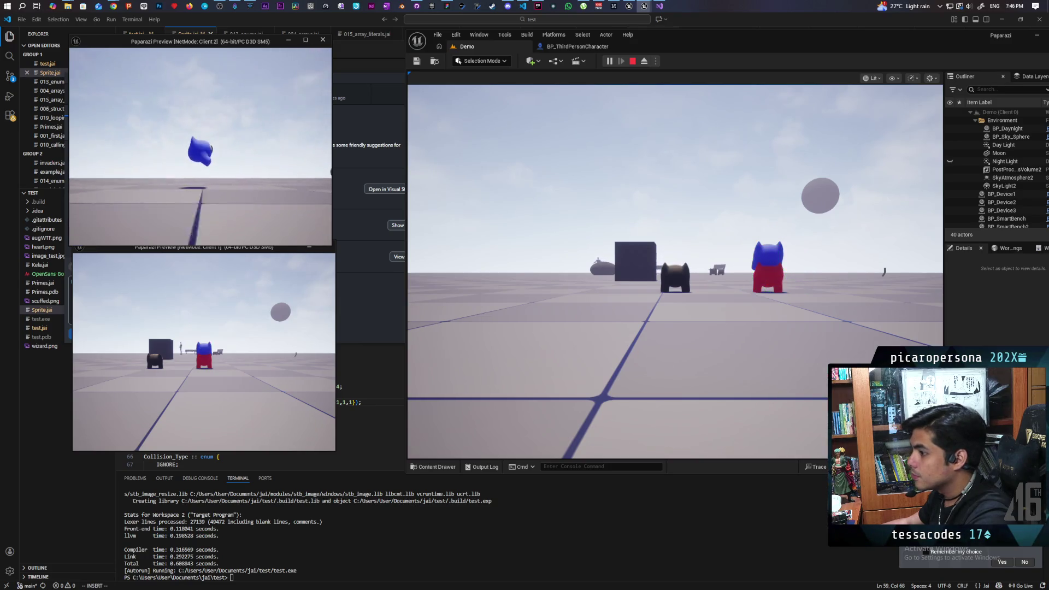
{"action": "key", "text": "space"}
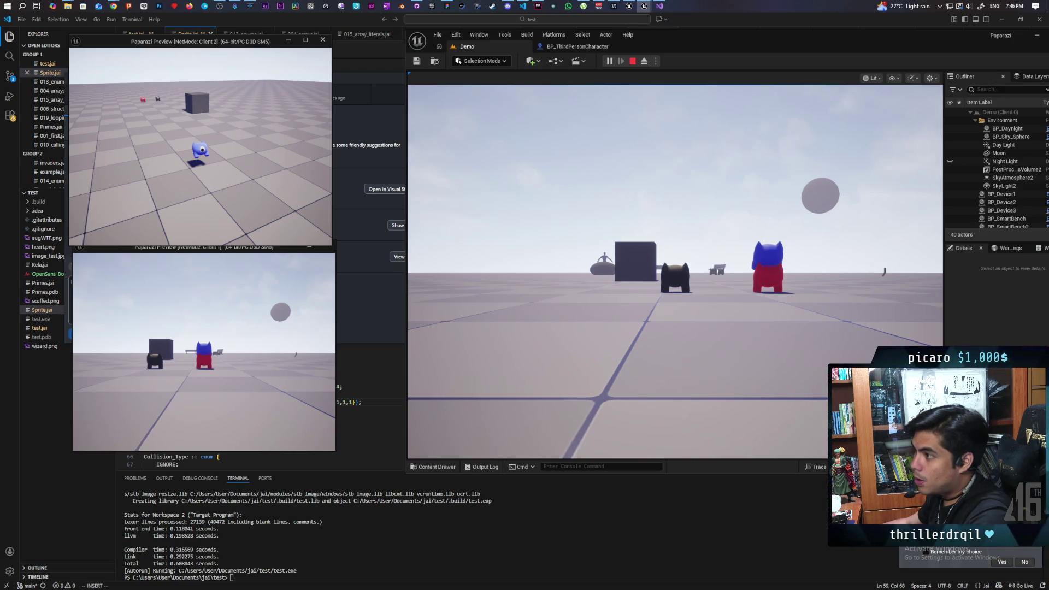
{"action": "key", "text": "Escape"}
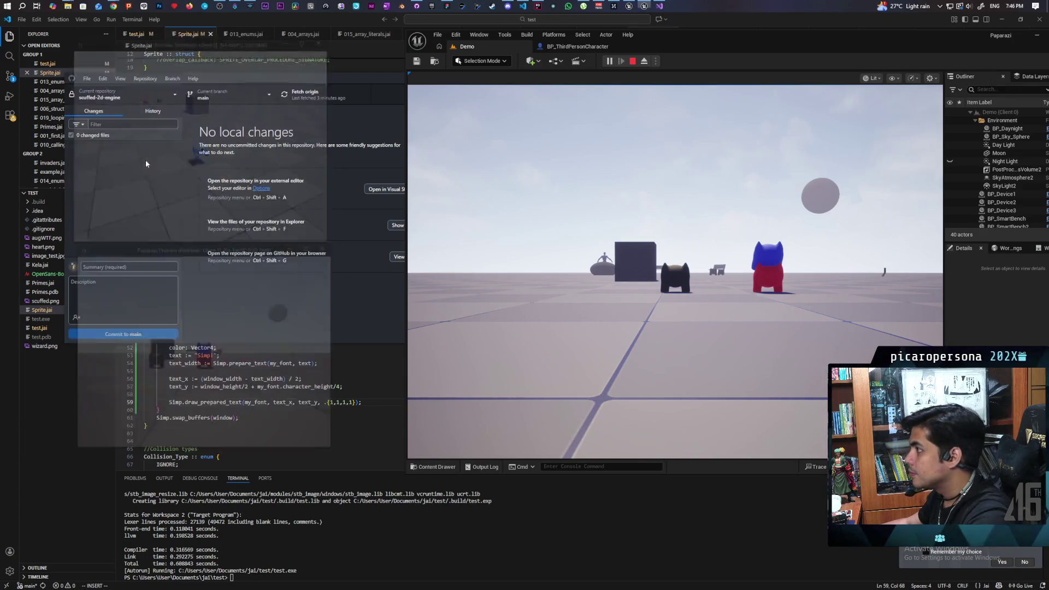
Search 'on character movement' and add a Bind Event to On Character Movement Updated node
{"action": "scroll", "coordinate": [632, 163], "scroll_direction": "up", "scroll_amount": 3}
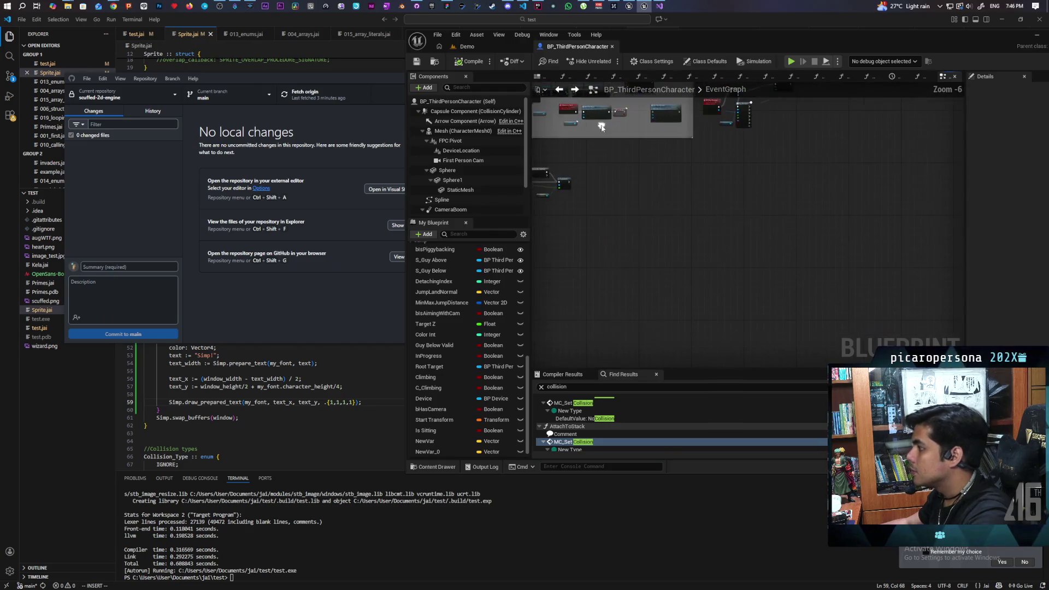
{"action": "right_click", "coordinate": [655, 208]}
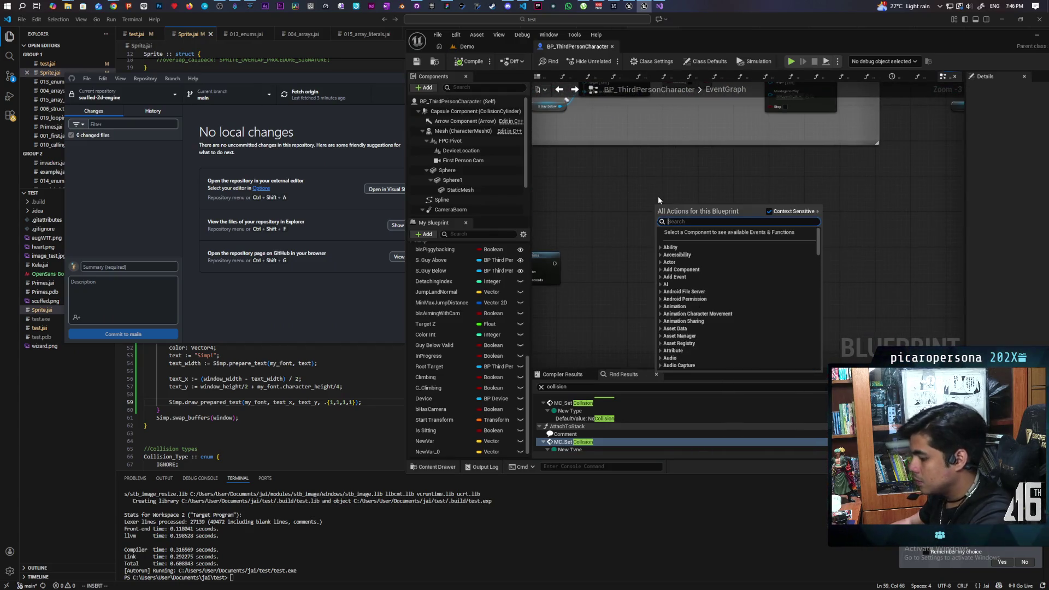
{"action": "type", "text": "even move"}
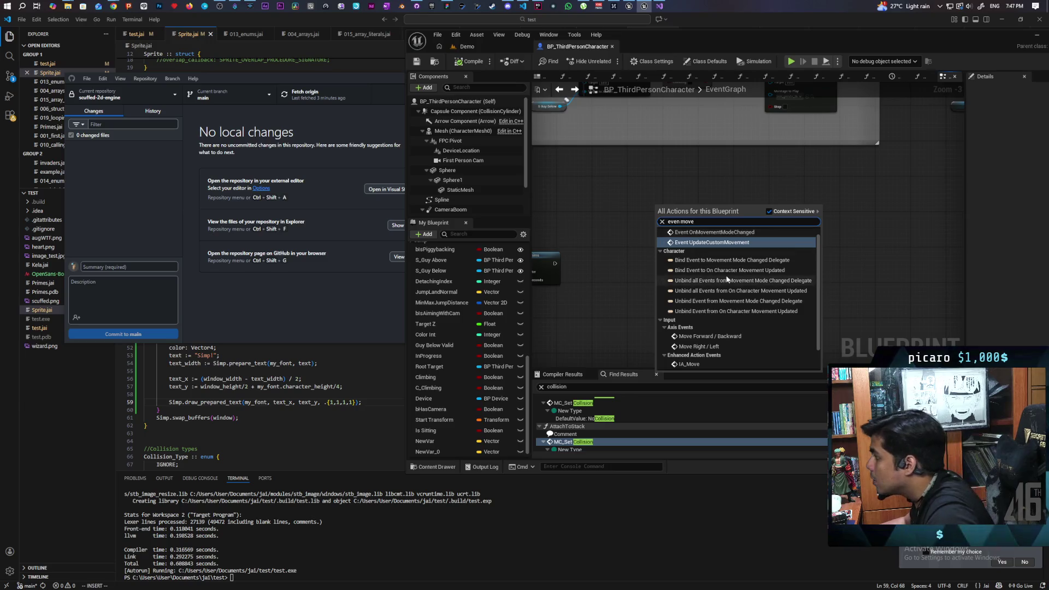
{"action": "scroll", "coordinate": [729, 260], "scroll_direction": "up", "scroll_amount": 1}
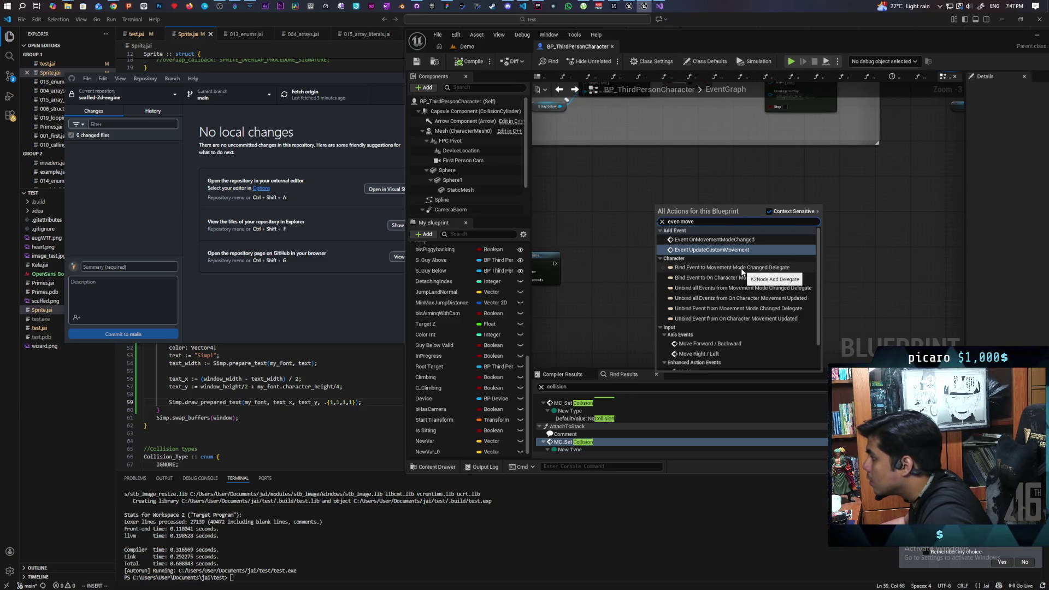
{"action": "scroll", "coordinate": [742, 270], "scroll_direction": "down", "scroll_amount": 3}
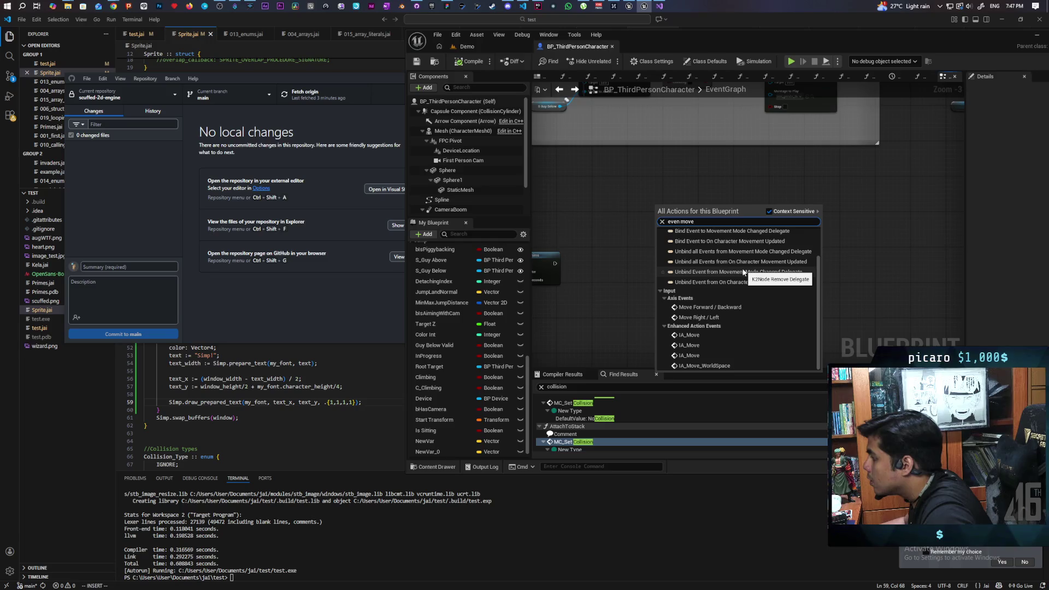
{"action": "scroll", "coordinate": [765, 293], "scroll_direction": "up", "scroll_amount": 3}
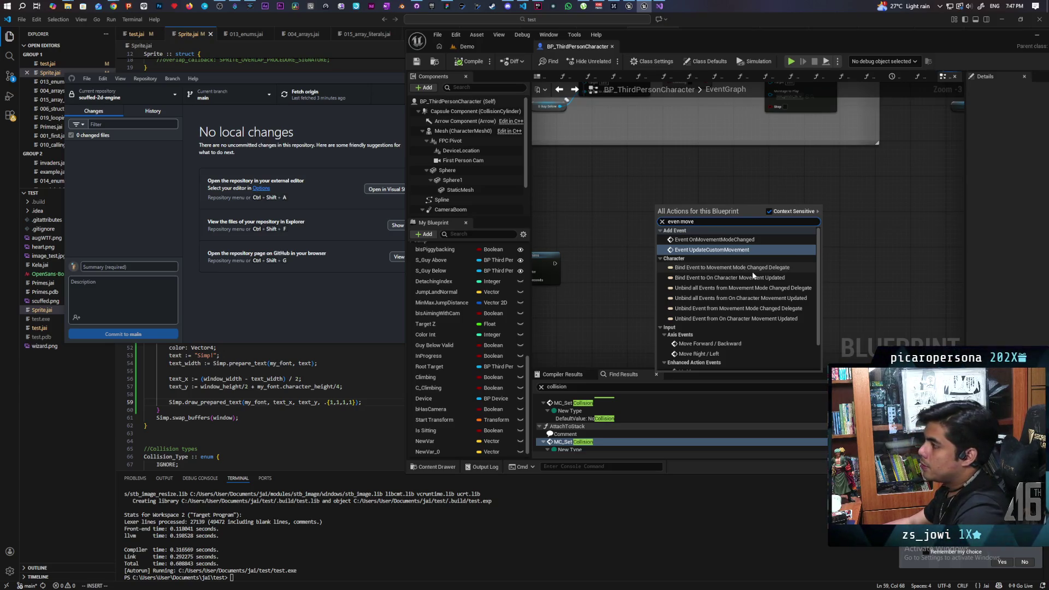
{"action": "key", "text": "BackSpace"}
{"action": "key", "text": "BackSpace"}
{"action": "key", "text": "BackSpace"}
{"action": "type", "text": "ch"}
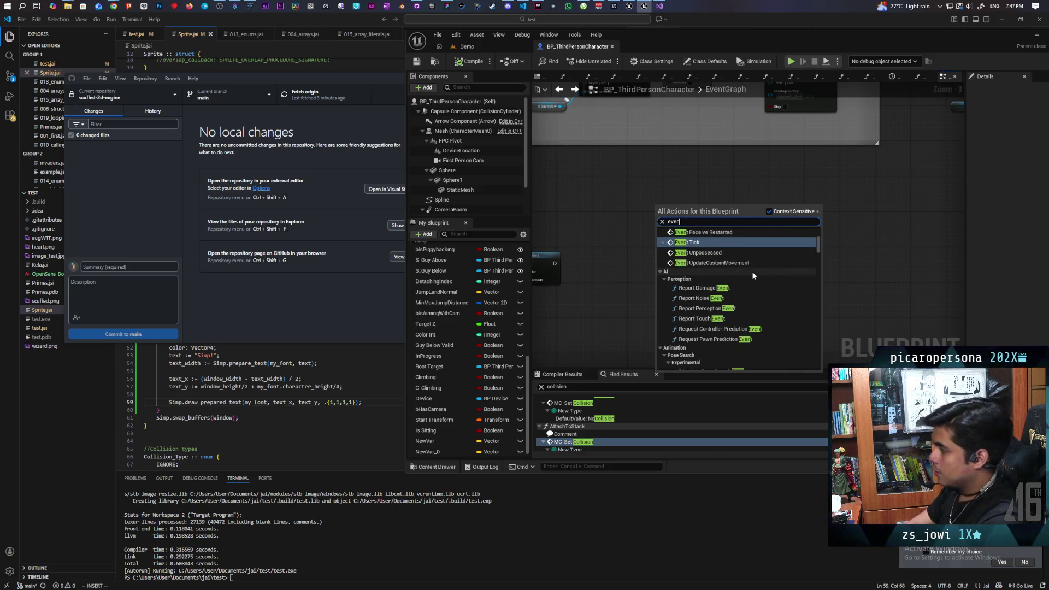
{"action": "type", "text": "aracte"}
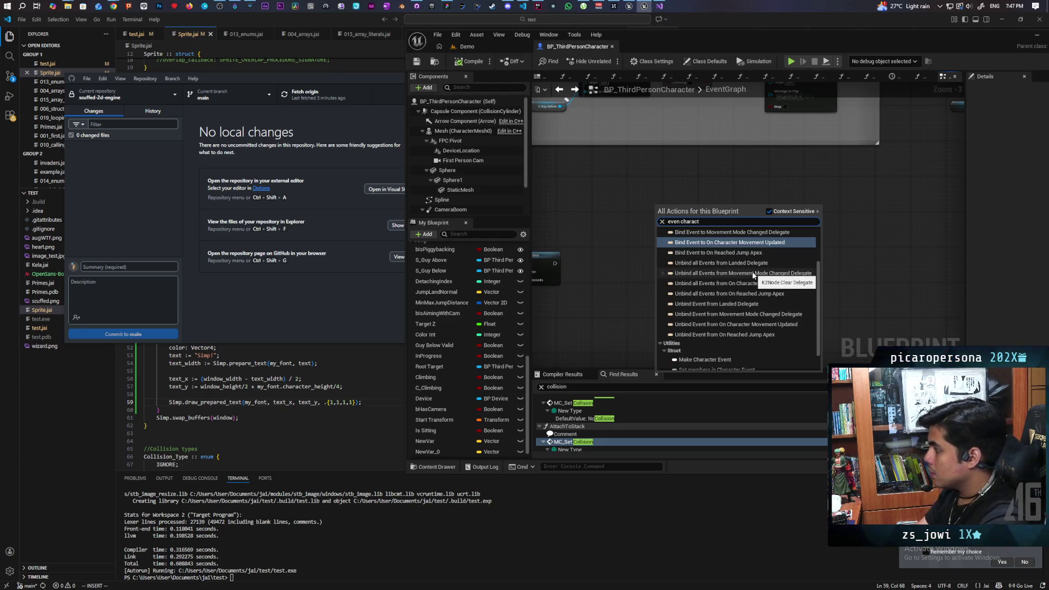
{"action": "type", "text": "r mo"}
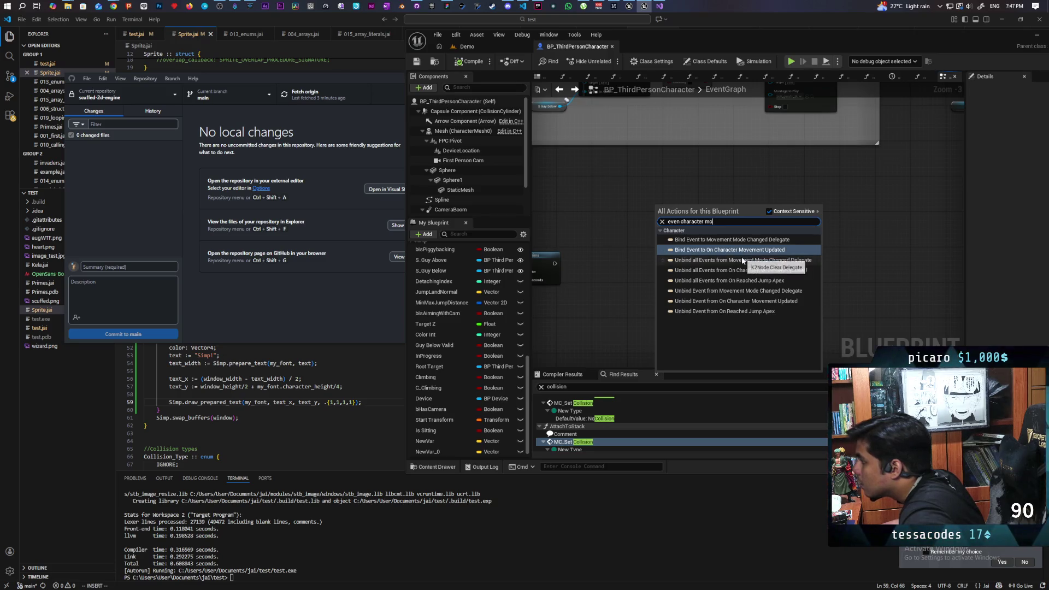
{"action": "key", "text": "ctrl+a"}
{"action": "type", "text": "on character movement"}
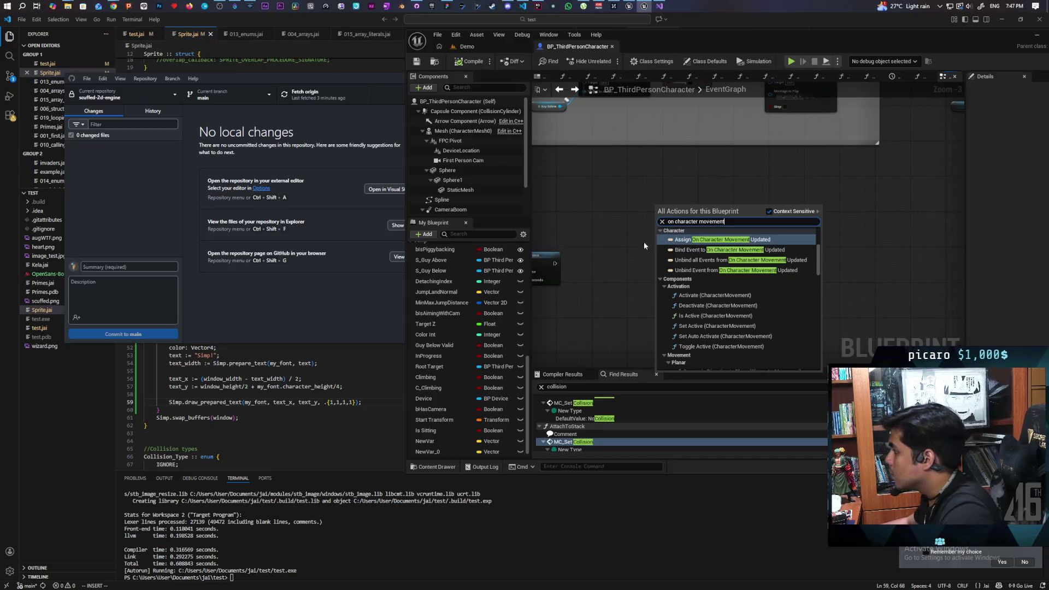
{"action": "scroll", "coordinate": [713, 297], "scroll_direction": "up", "scroll_amount": 4}
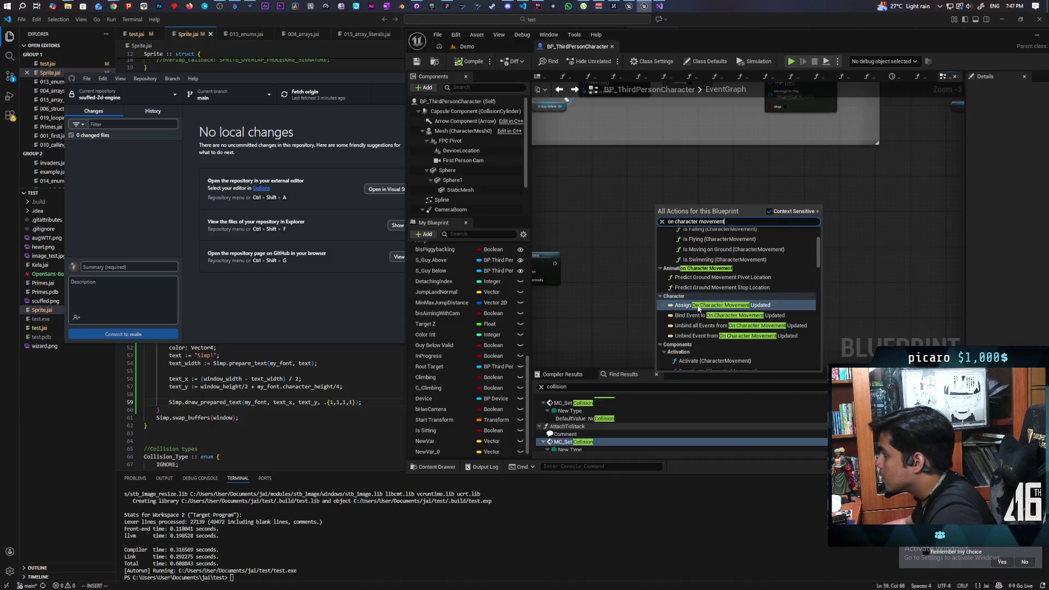
{"action": "left_click", "coordinate": [726, 307]}
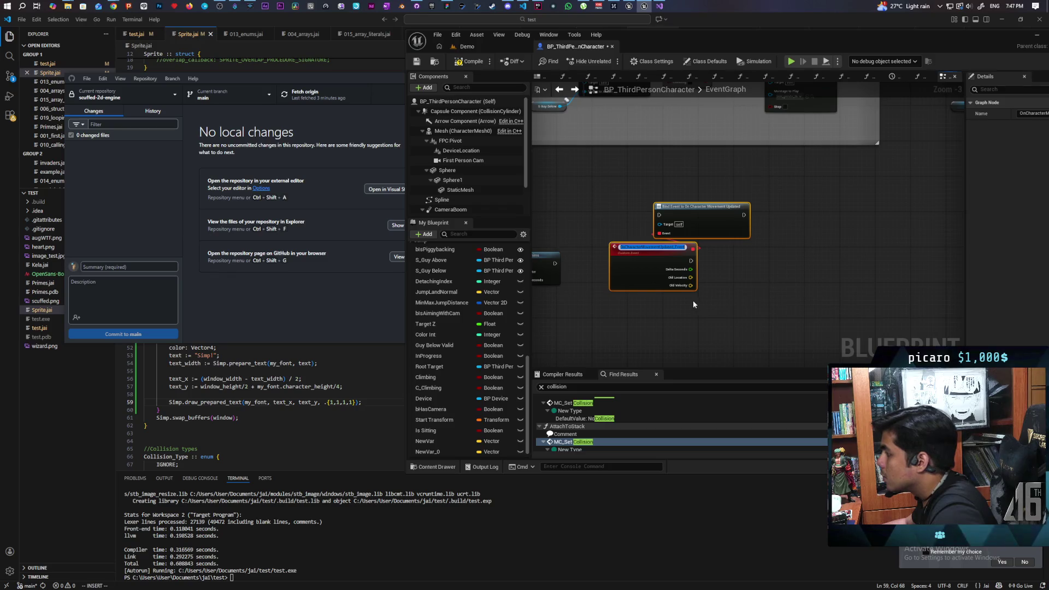
{"action": "left_click", "coordinate": [689, 314]}
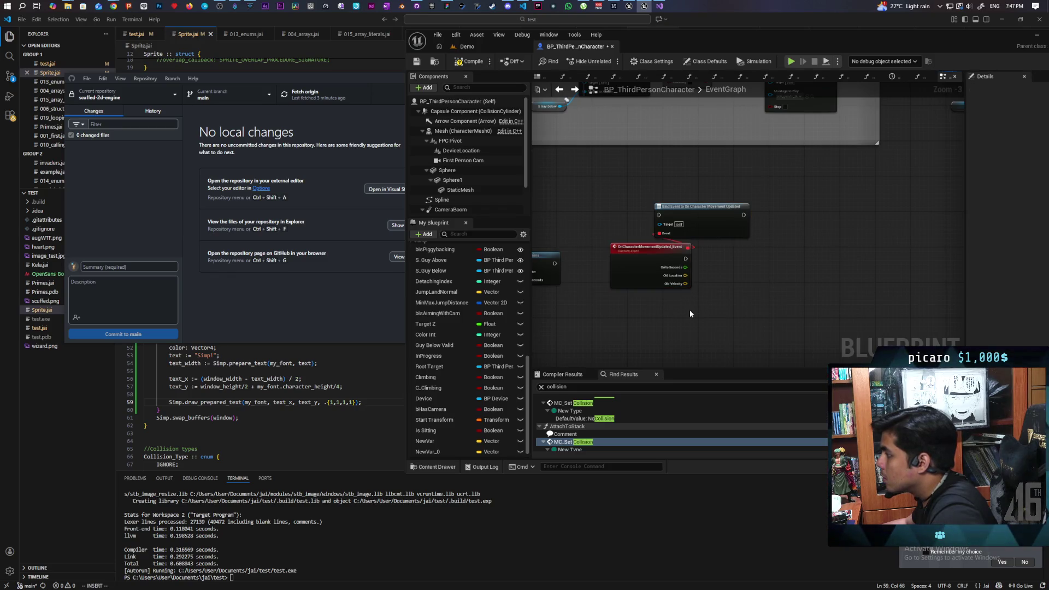
{"action": "scroll", "coordinate": [665, 297], "scroll_direction": "down", "scroll_amount": 7}
{"action": "left_click", "coordinate": [669, 282]}
{"action": "left_click_drag", "start_coordinate": [664, 239], "coordinate": [719, 219]}
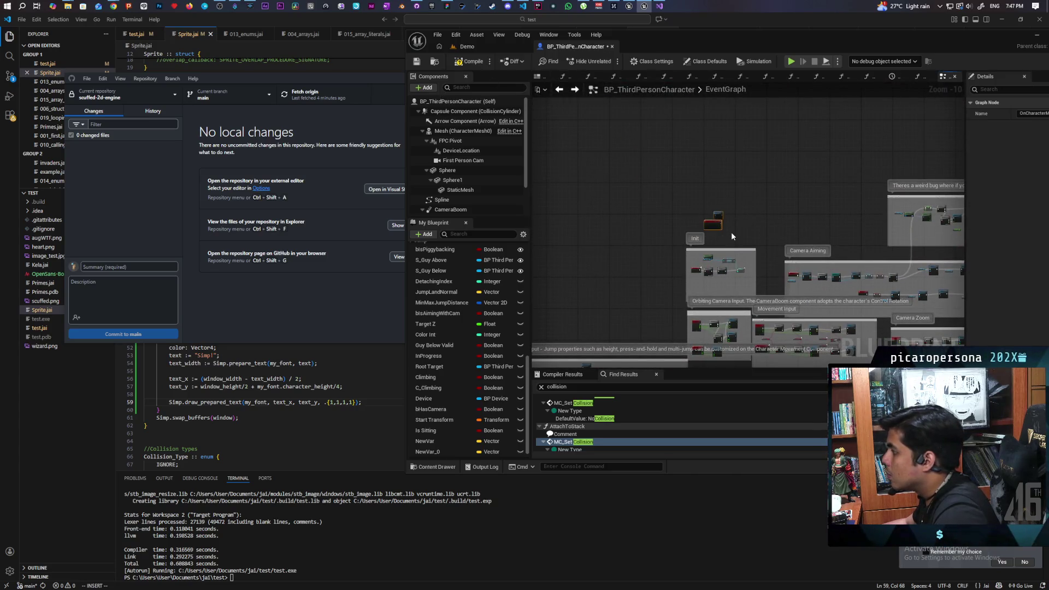
{"action": "scroll", "coordinate": [731, 231], "scroll_direction": "up", "scroll_amount": 8}
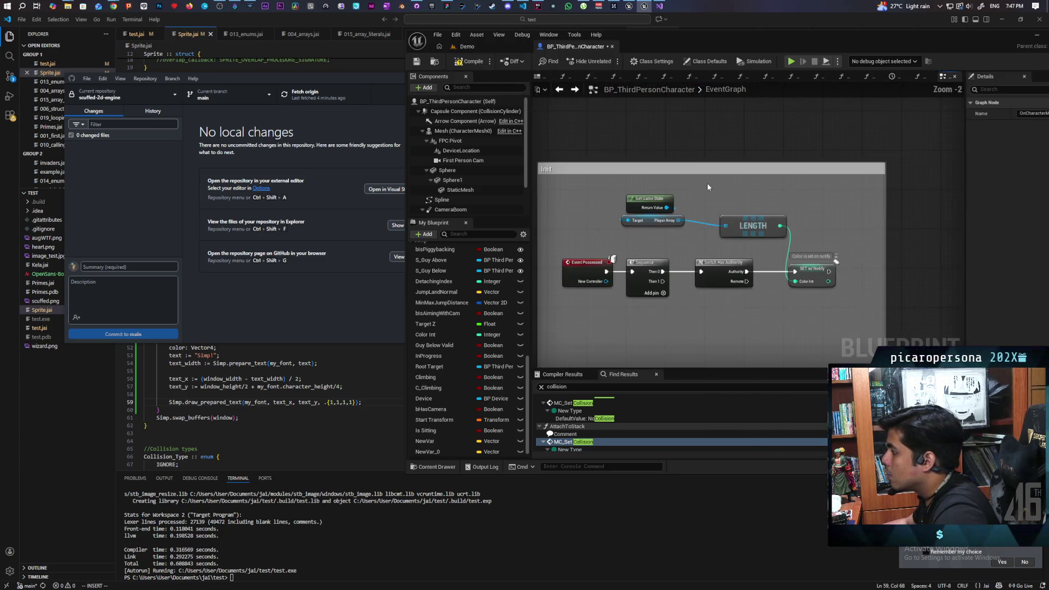
{"action": "scroll", "coordinate": [707, 185], "scroll_direction": "down", "scroll_amount": 2}
{"action": "mouse_move", "coordinate": [734, 195]}
{"action": "left_mouse_down"}
{"action": "mouse_move", "coordinate": [793, 129]}
{"action": "mouse_move", "coordinate": [772, 267]}
{"action": "mouse_move", "coordinate": [689, 236]}
{"action": "mouse_move", "coordinate": [682, 280]}
{"action": "mouse_move", "coordinate": [665, 200]}
{"action": "left_mouse_up"}
Add an Event BeginPlay node and wire its execution into the bind node
{"action": "right_click", "coordinate": [607, 244]}
{"action": "type", "text": "beg"}
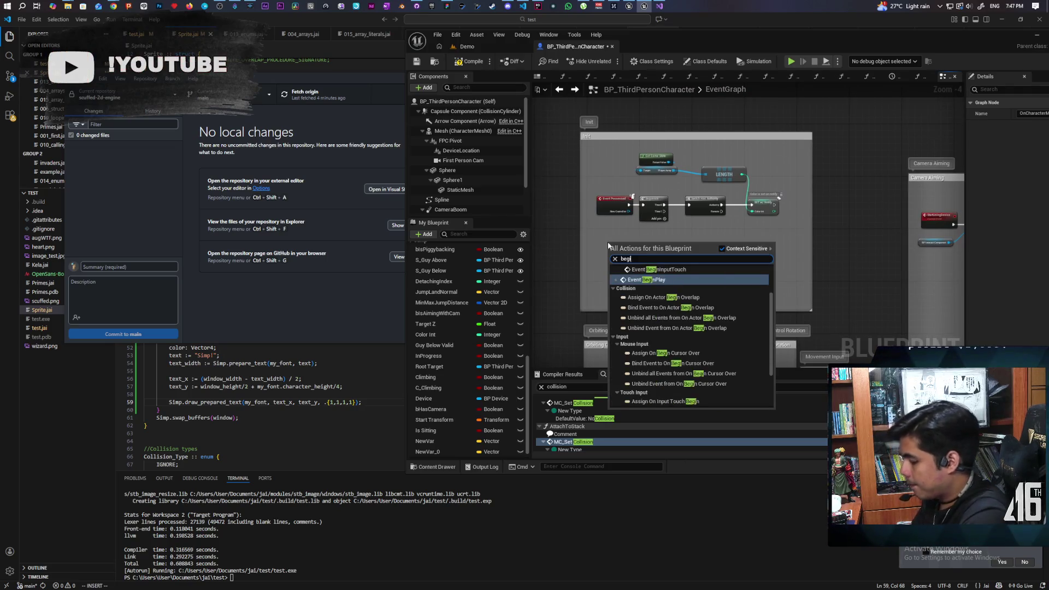
{"action": "key", "text": "Return"}
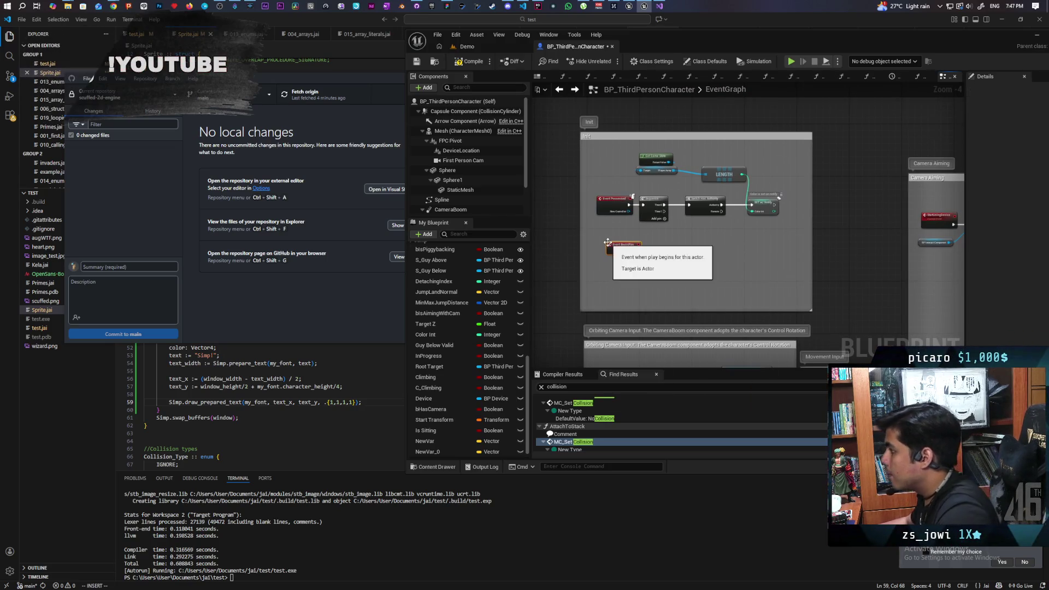
{"action": "scroll", "coordinate": [607, 242], "scroll_direction": "up", "scroll_amount": 1}
{"action": "left_click_drag", "start_coordinate": [651, 253], "coordinate": [618, 319]}
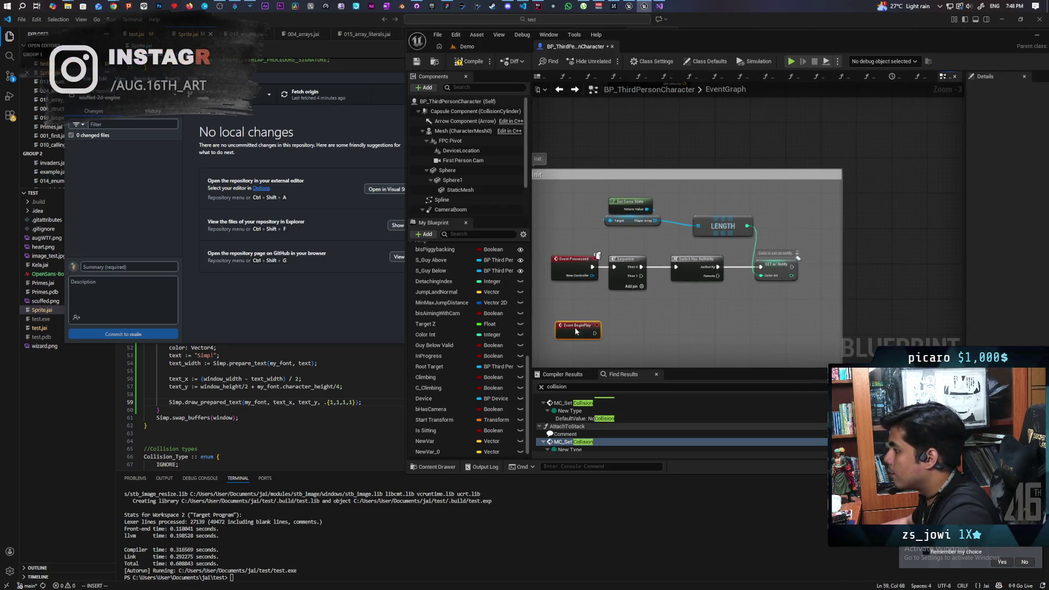
{"action": "scroll", "coordinate": [576, 330], "scroll_direction": "down", "scroll_amount": 2}
{"action": "left_click_drag", "start_coordinate": [695, 188], "coordinate": [664, 339]}
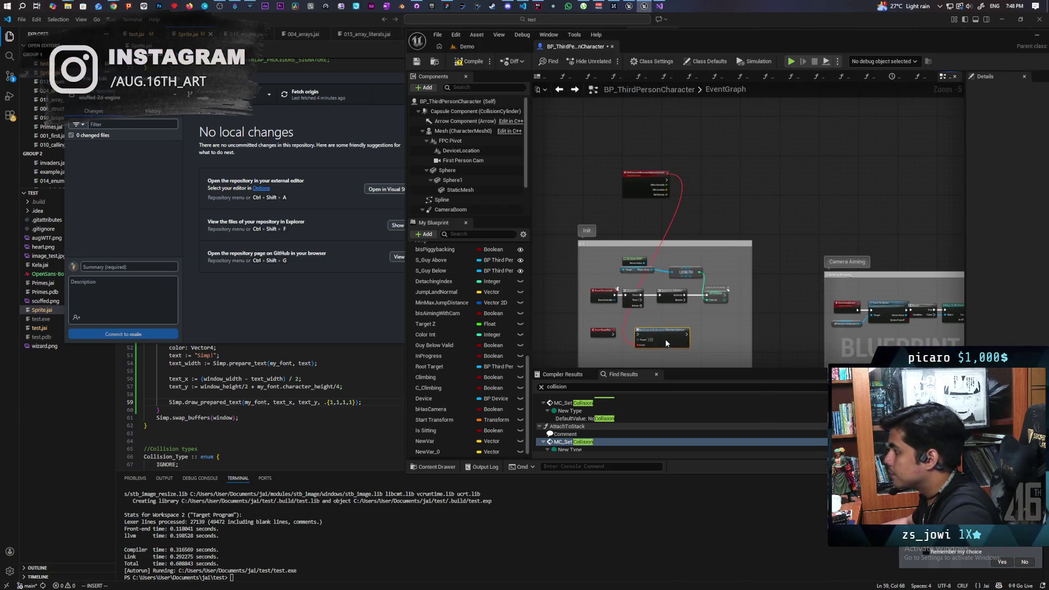
{"action": "scroll", "coordinate": [664, 339], "scroll_direction": "up", "scroll_amount": 4}
{"action": "left_click_drag", "start_coordinate": [574, 309], "coordinate": [631, 315]}
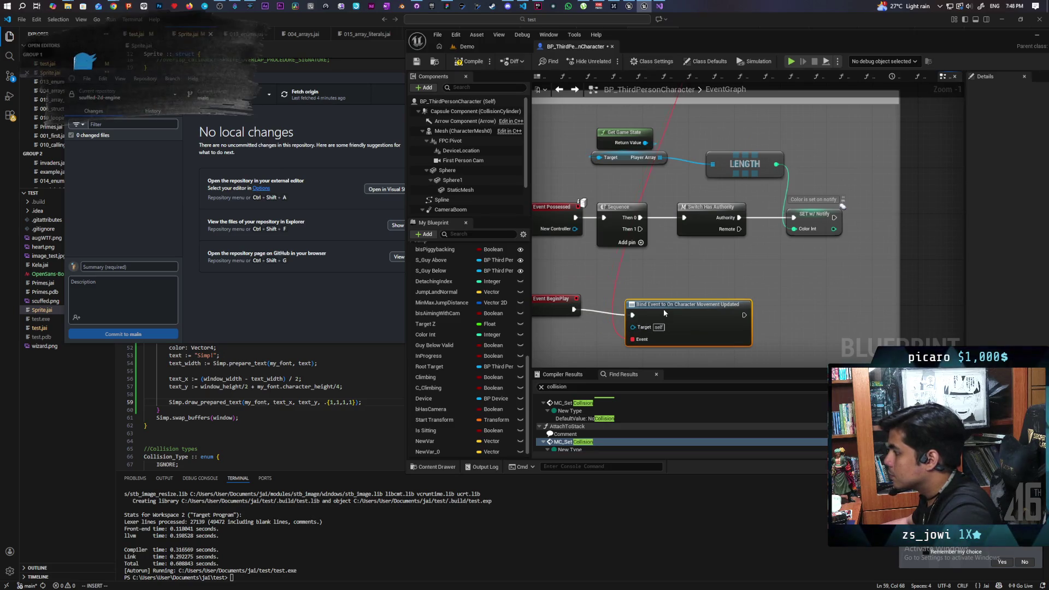
Move the OnCharacterMovementUpdated custom event near BeginPlay and drag from the bind's Event pin
{"action": "scroll", "coordinate": [662, 309], "scroll_direction": "down", "scroll_amount": 3}
{"action": "left_click", "coordinate": [628, 144]}
{"action": "left_click_drag", "start_coordinate": [628, 145], "coordinate": [571, 330]}
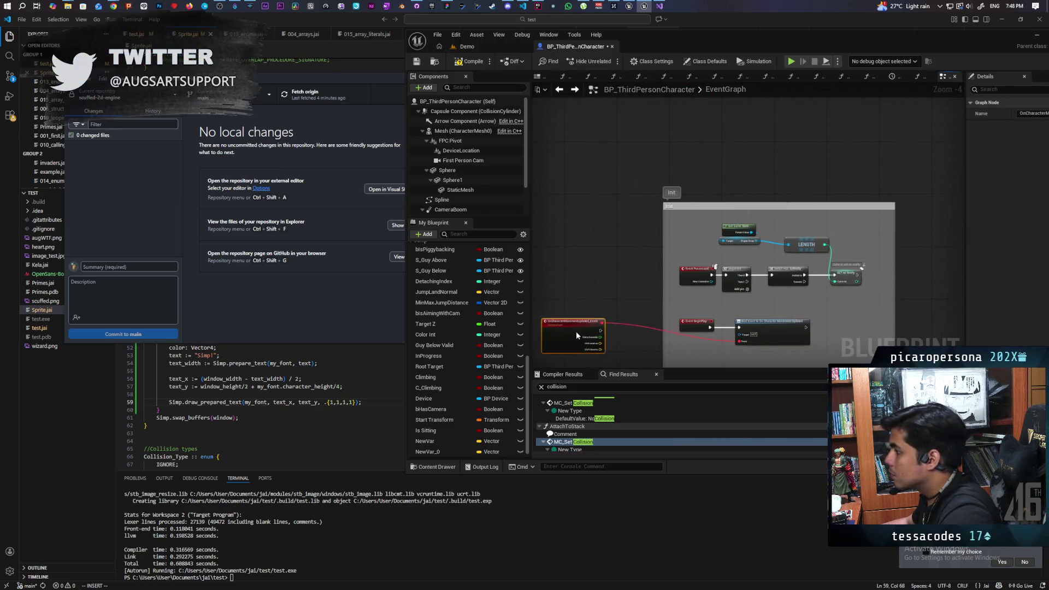
{"action": "scroll", "coordinate": [597, 287], "scroll_direction": "up", "scroll_amount": 3}
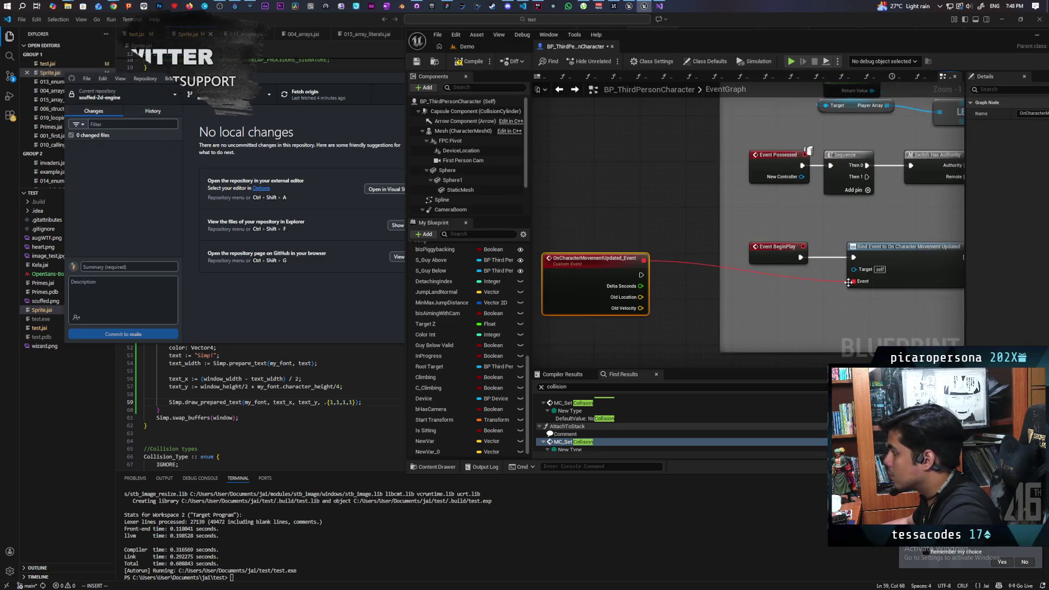
{"action": "left_click", "coordinate": [841, 284]}
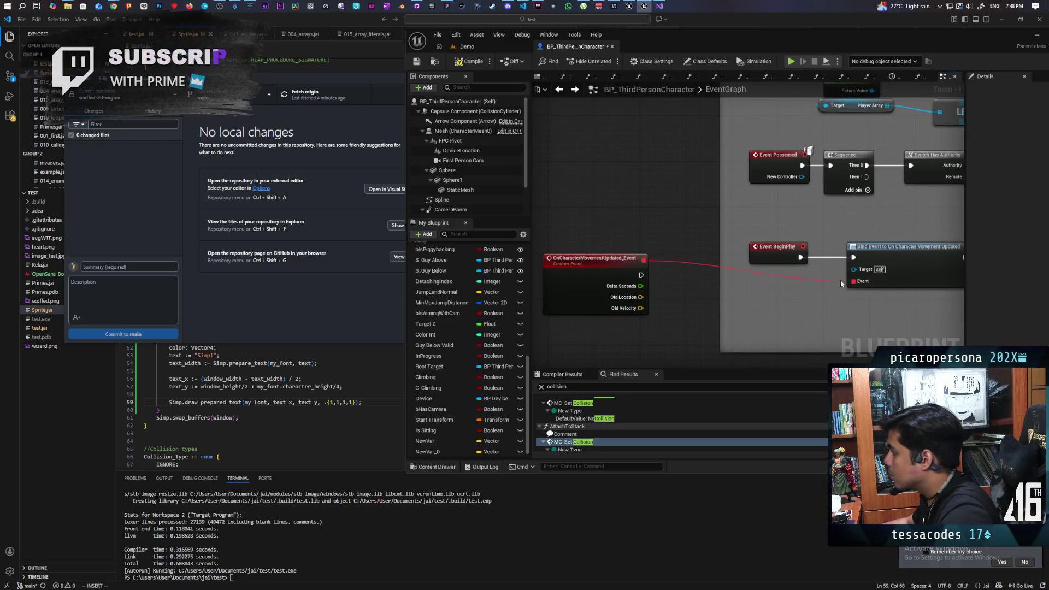
{"action": "left_click_drag", "start_coordinate": [852, 281], "coordinate": [825, 321]}
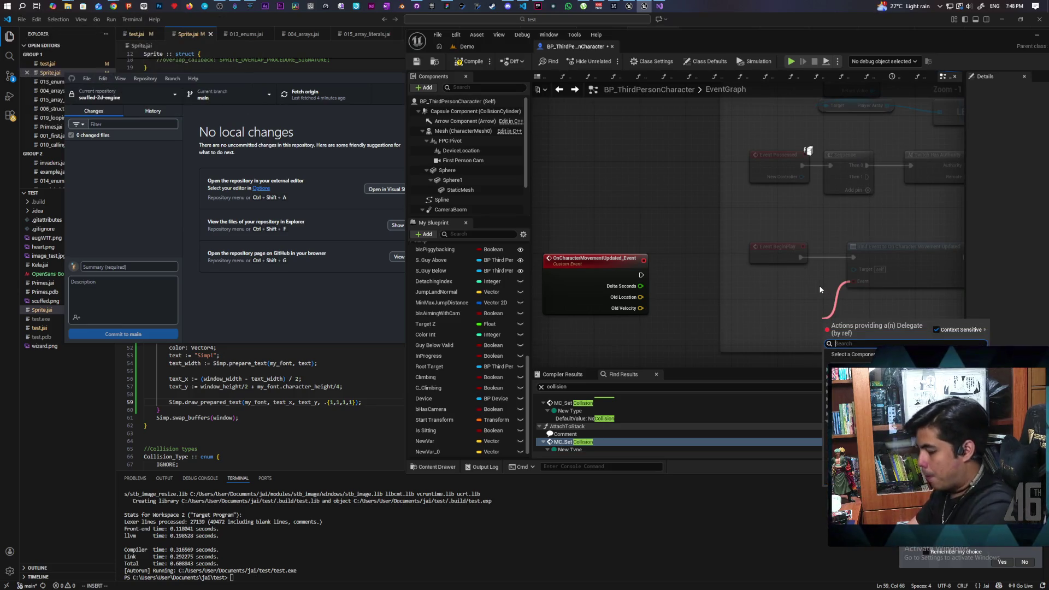
Add a Create Event node on the Event pin, bound to OnCharacterMovementUpdated_Event
{"action": "type", "text": "run"}
{"action": "type", "text": "create"}
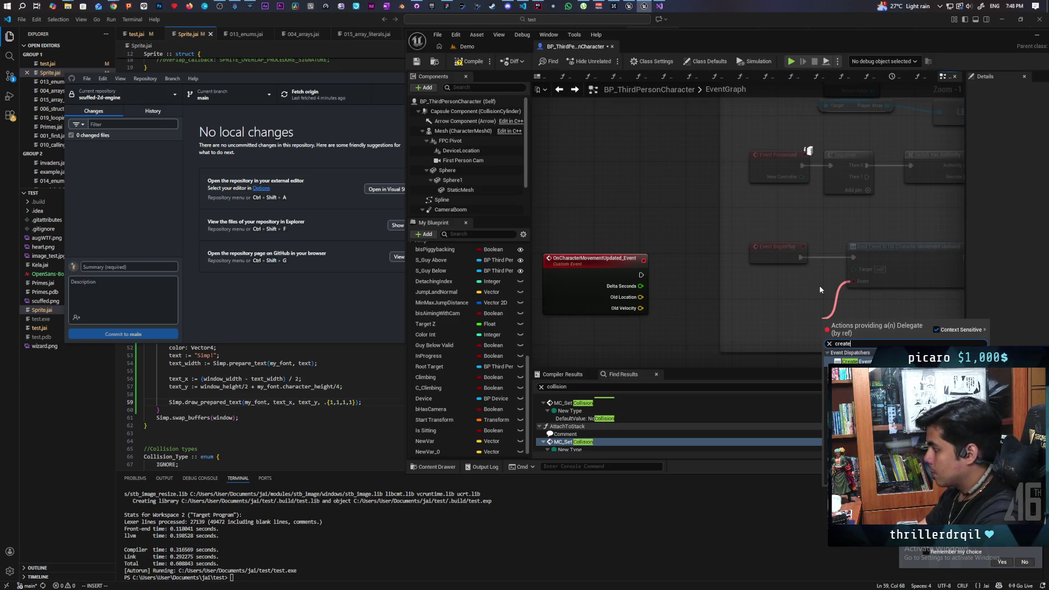
{"action": "key", "text": "Return"}
{"action": "left_click_drag", "start_coordinate": [832, 320], "coordinate": [687, 244]}
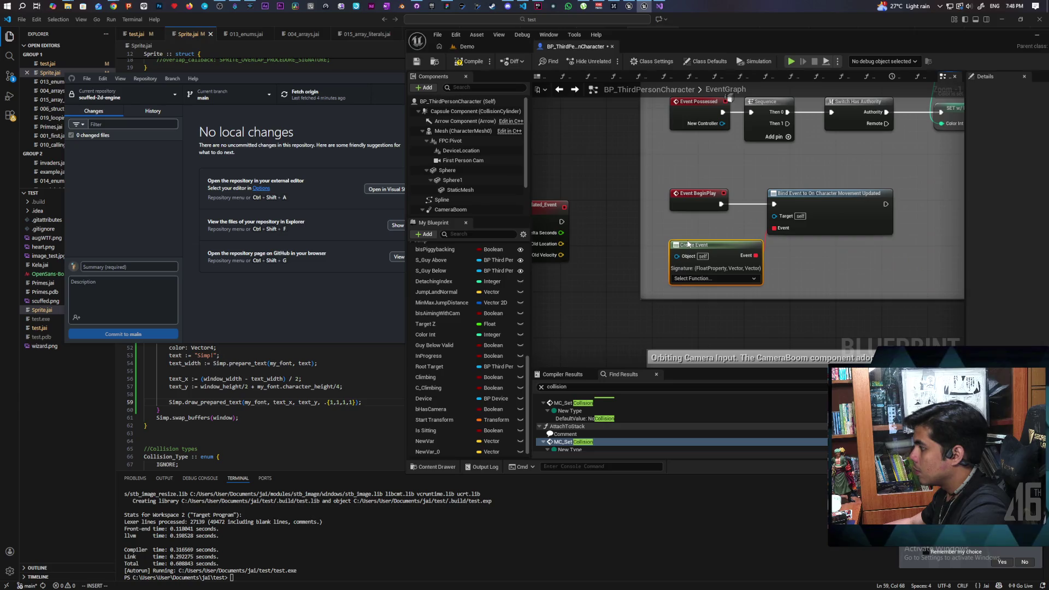
{"action": "left_click", "coordinate": [693, 279]}
{"action": "left_click", "coordinate": [726, 322]}
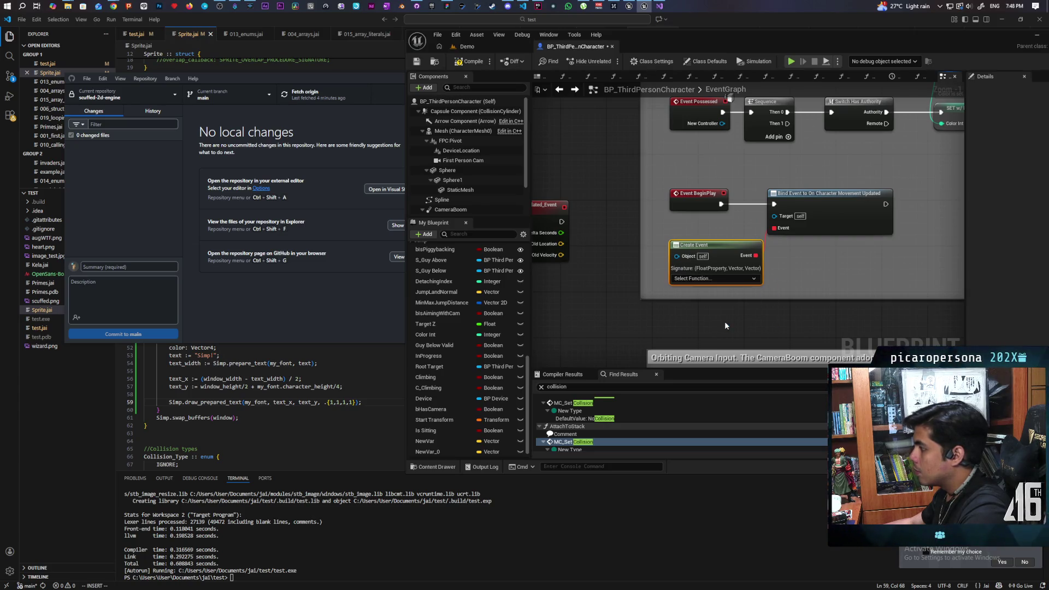
Select the OnCharacterMovementUpdated_Event custom event and frame it in the view
{"action": "scroll", "coordinate": [683, 308], "scroll_direction": "down", "scroll_amount": 3}
{"action": "left_click", "coordinate": [654, 205]}
{"action": "key", "text": "f"}
{"action": "scroll", "coordinate": [727, 207], "scroll_direction": "down", "scroll_amount": 10}
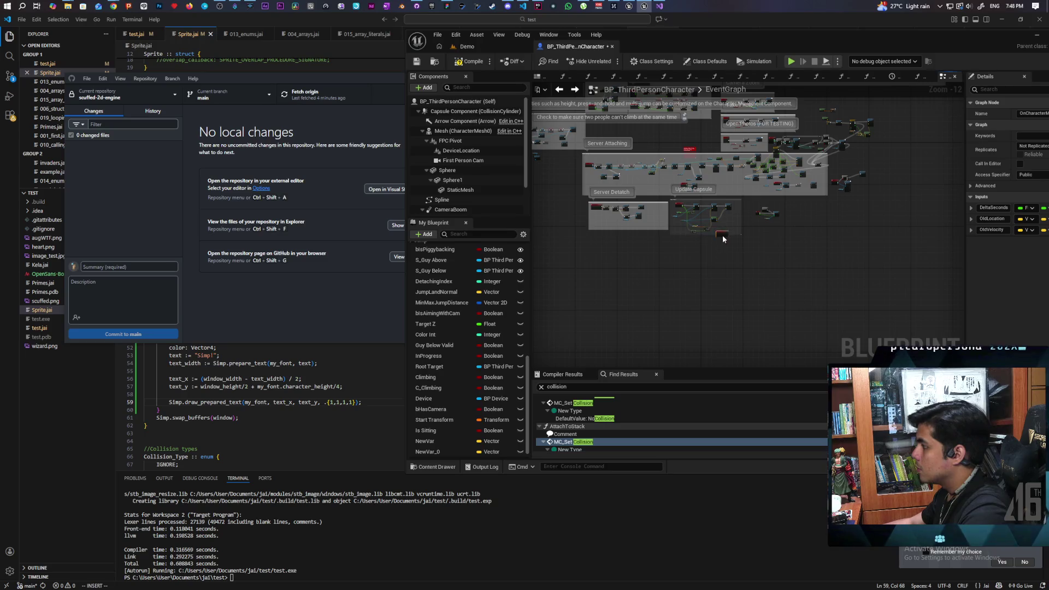
{"action": "key", "text": "f"}
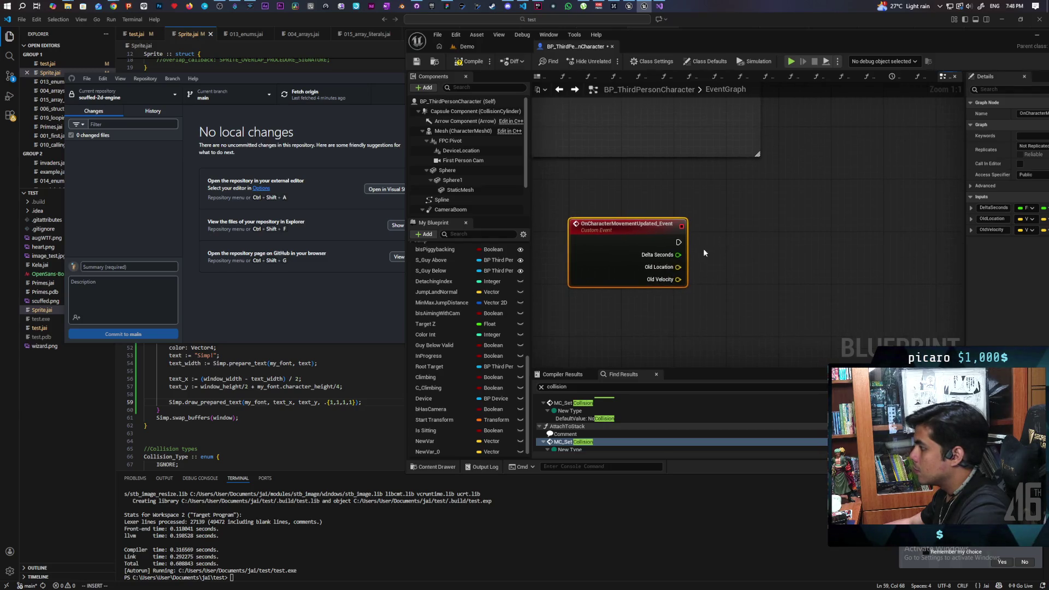
Add an Is Locally Controlled node and paste Print String and Branch nodes beside the custom event
{"action": "right_click", "coordinate": [709, 247]}
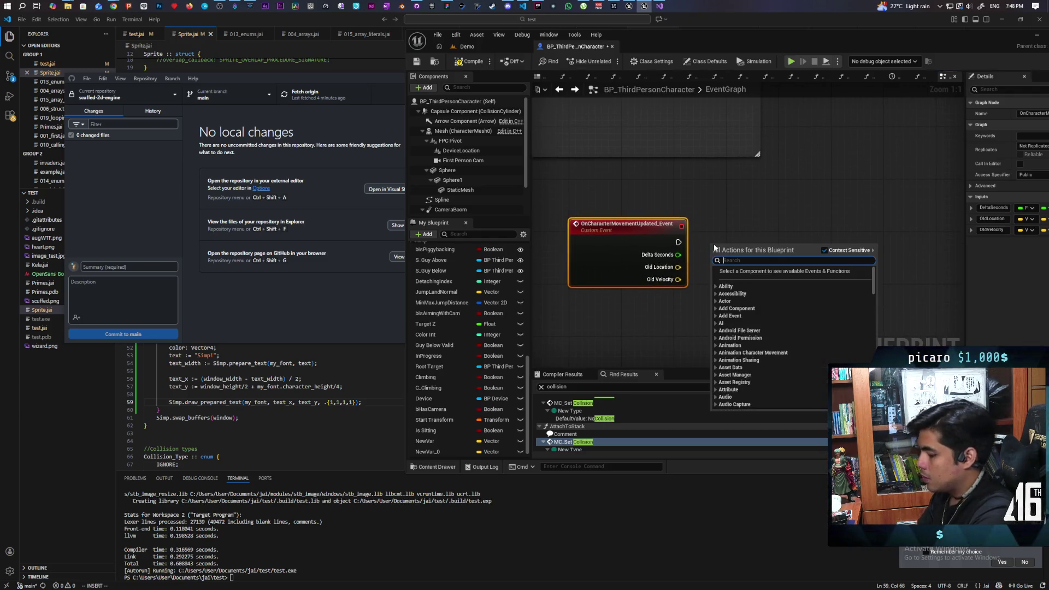
{"action": "type", "text": "is locall"}
{"action": "key", "text": "Up"}
{"action": "key", "text": "Return"}
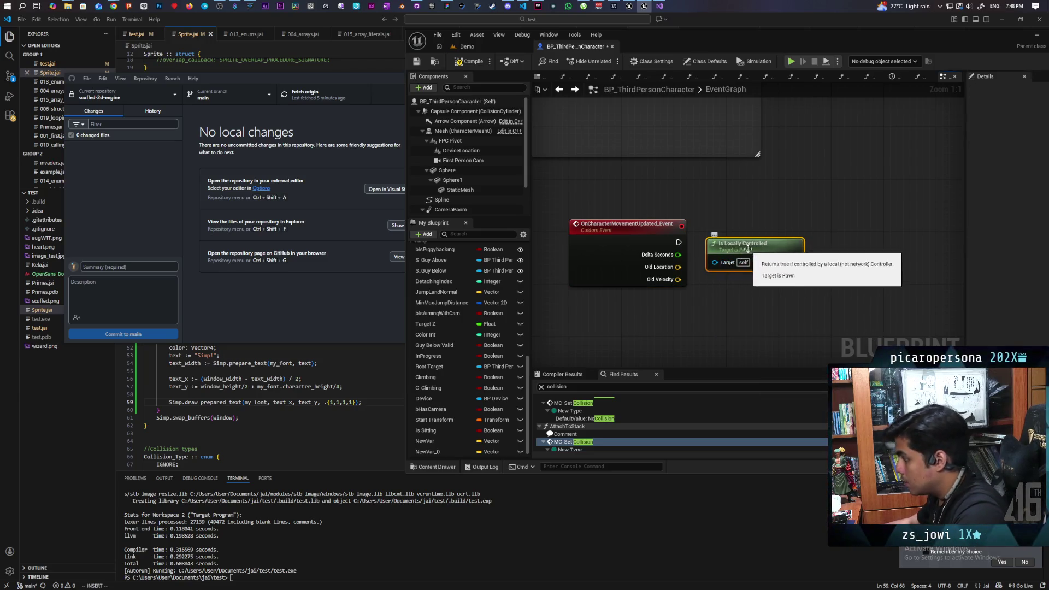
{"action": "left_click_drag", "start_coordinate": [747, 249], "coordinate": [747, 288]}
{"action": "key", "text": "ctrl+v"}
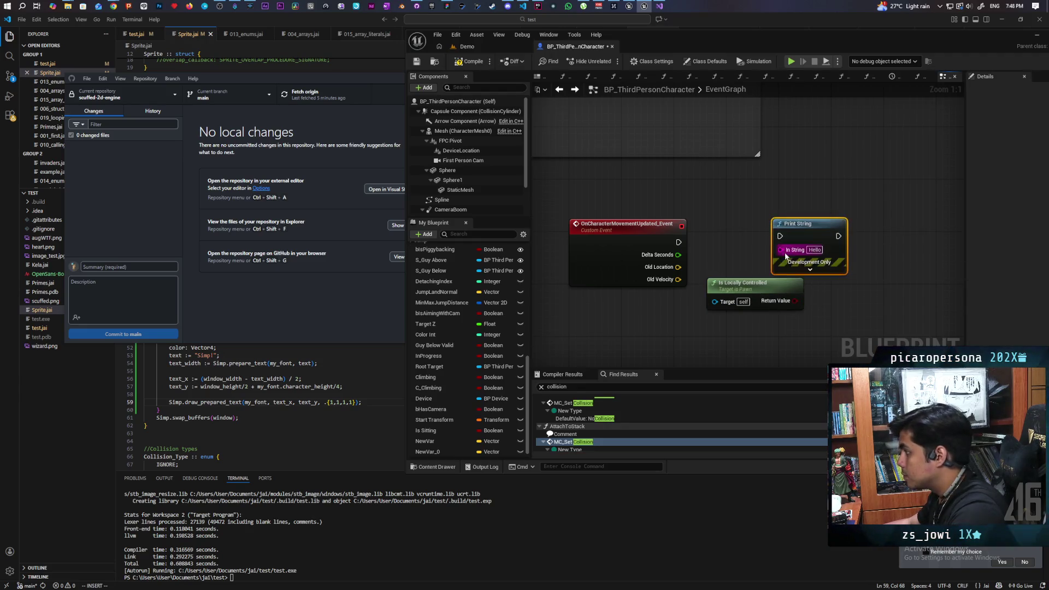
{"action": "left_click_drag", "start_coordinate": [784, 246], "coordinate": [865, 240]}
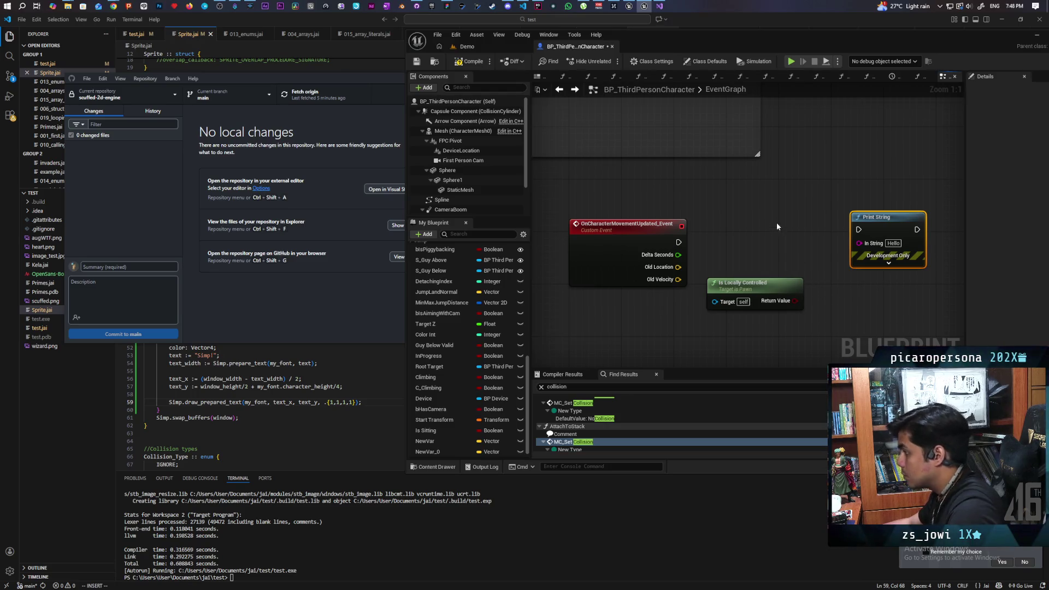
{"action": "key", "text": "ctrl+v"}
Wire Is Locally Controlled into the Branch condition, the custom event into Branch, and True onward
{"action": "left_click_drag", "start_coordinate": [795, 300], "coordinate": [784, 254]}
{"action": "left_click_drag", "start_coordinate": [678, 242], "coordinate": [785, 243]}
{"action": "left_click_drag", "start_coordinate": [776, 306], "coordinate": [598, 297]}
{"action": "left_click_drag", "start_coordinate": [705, 219], "coordinate": [748, 221]}
{"action": "left_click_drag", "start_coordinate": [631, 233], "coordinate": [730, 234]}
Add Get Actor Location and feed its Return Value into Print String's In String
{"action": "right_click", "coordinate": [669, 300]}
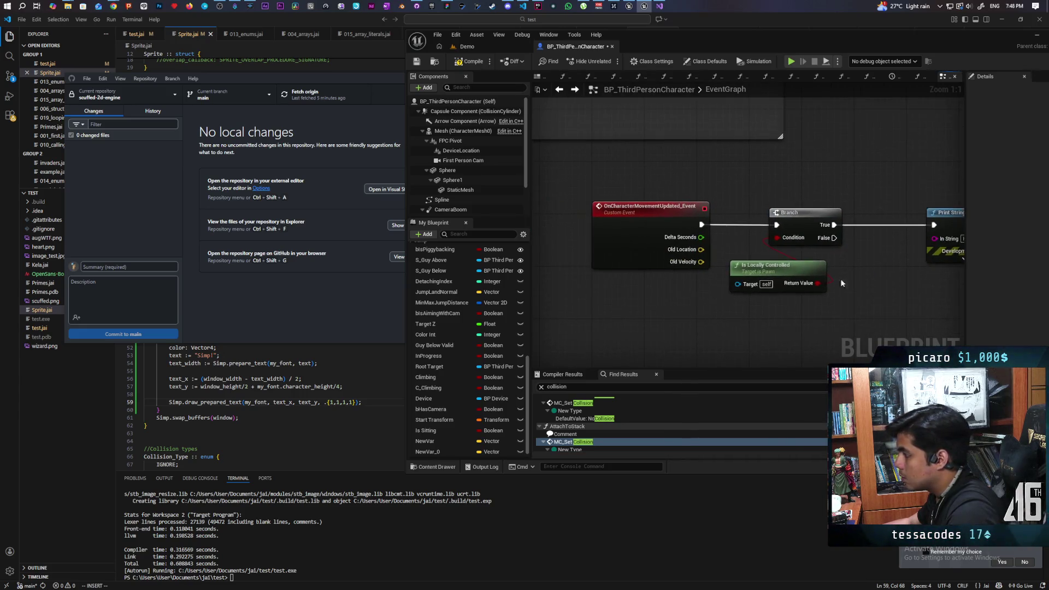
{"action": "right_click", "coordinate": [744, 284]}
{"action": "type", "text": "get ac"}
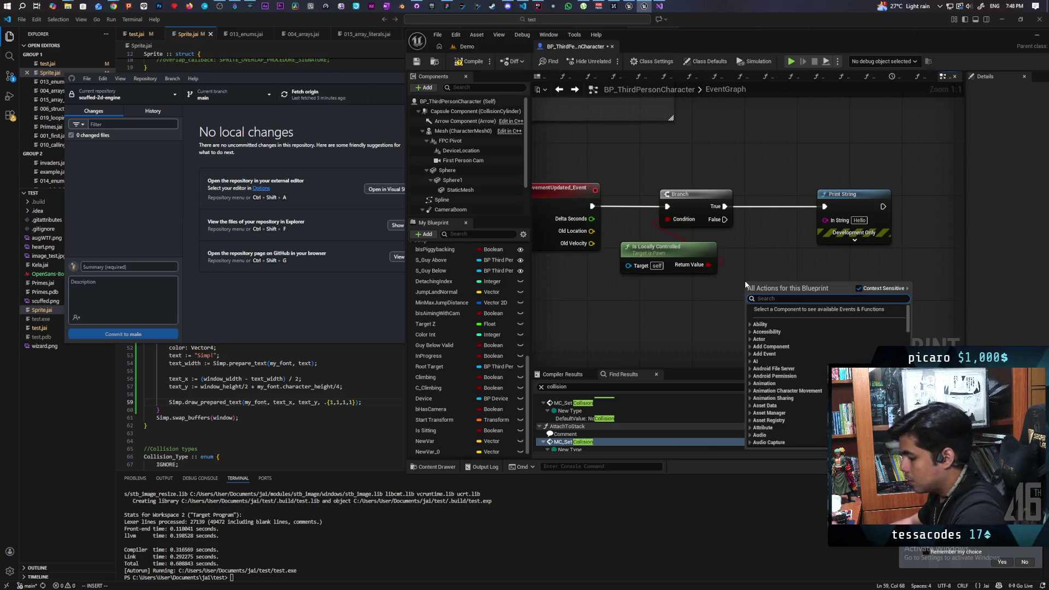
{"action": "type", "text": "tor loca"}
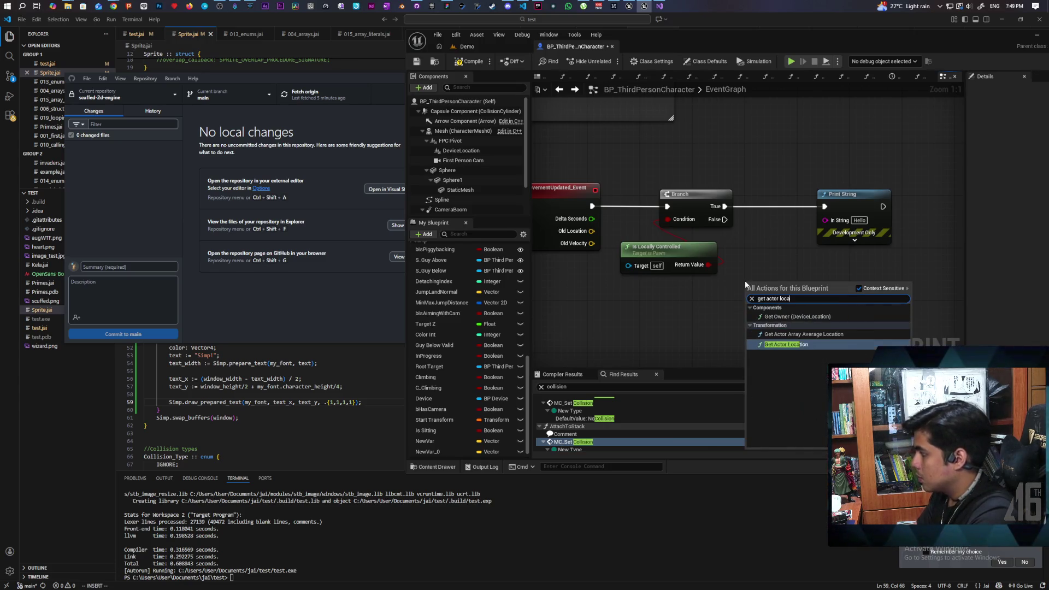
{"action": "key", "text": "Return"}
{"action": "left_click_drag", "start_coordinate": [825, 304], "coordinate": [824, 220]}
{"action": "left_click", "coordinate": [467, 46]}
{"action": "key", "text": "alt+p"}
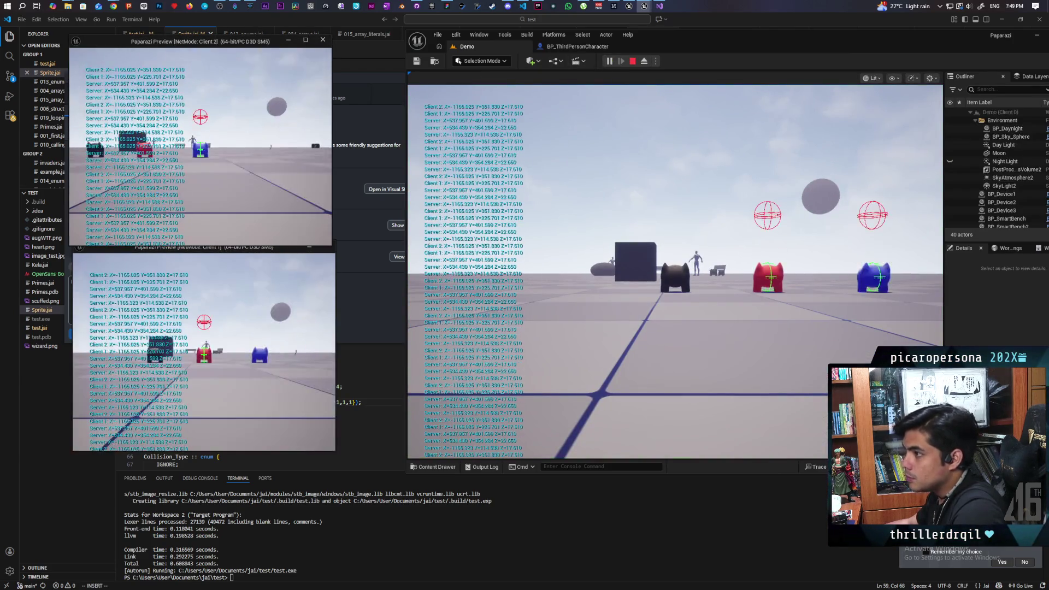
In the Client 2 window, walk the blue character across the floor and jump
{"action": "left_click", "coordinate": [231, 129]}
{"action": "key", "text": "w"}
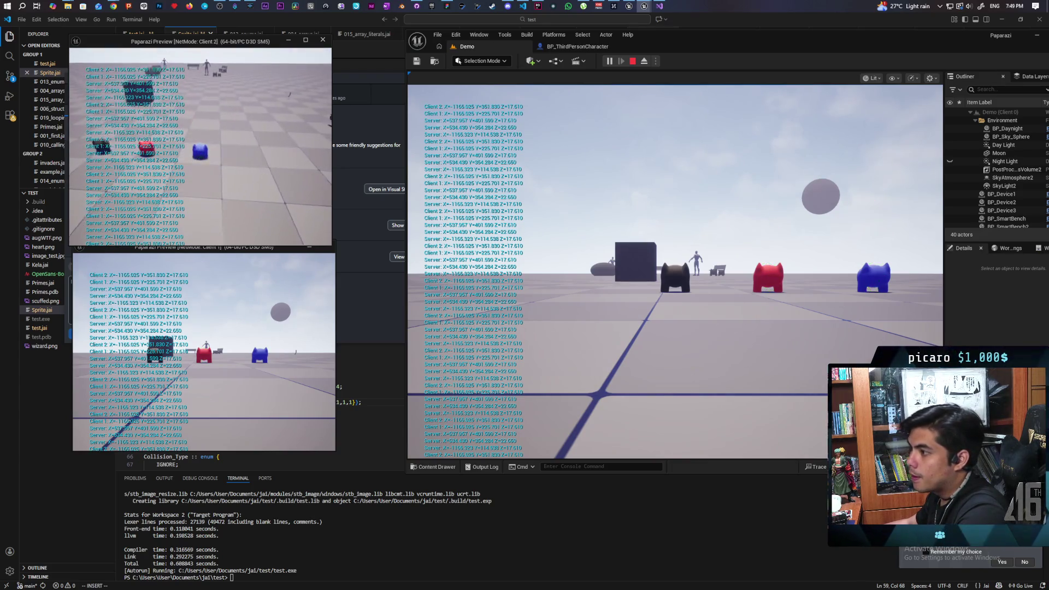
{"action": "key", "text": "w"}
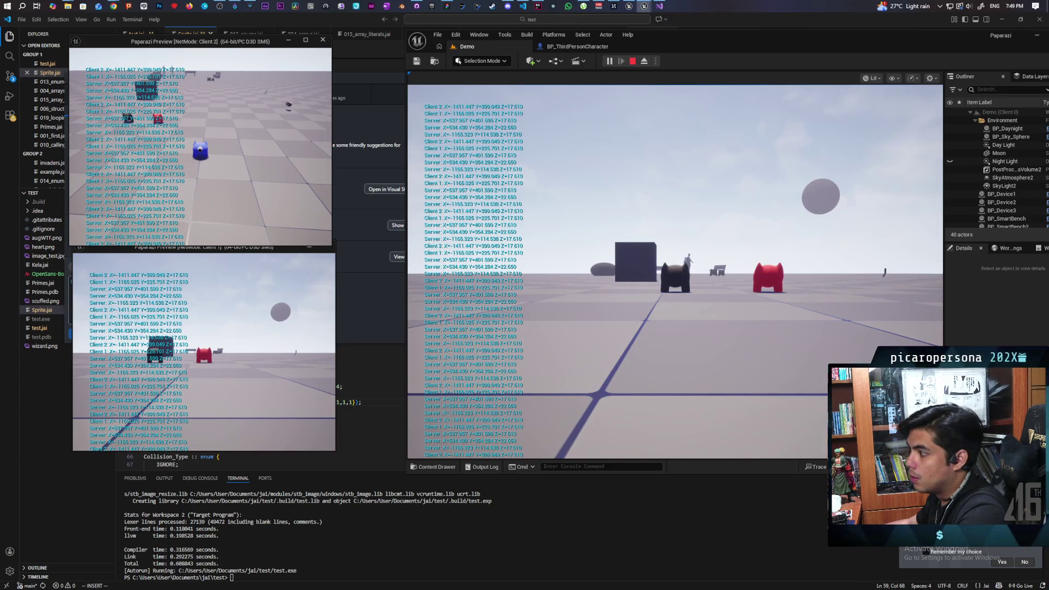
{"action": "key", "text": "w"}
{"action": "key", "text": "w"}
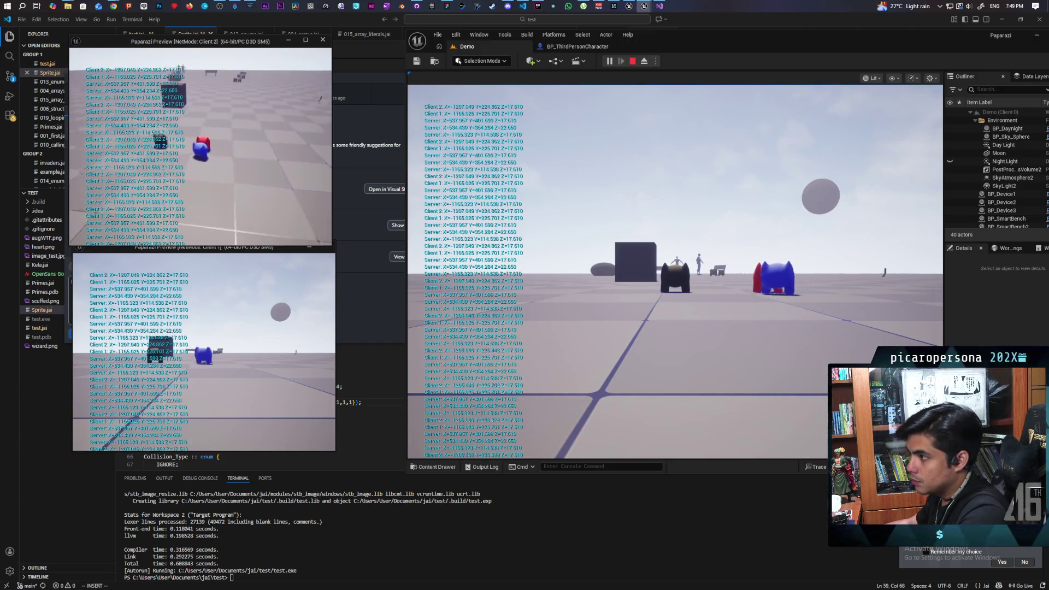
{"action": "key", "text": "space"}
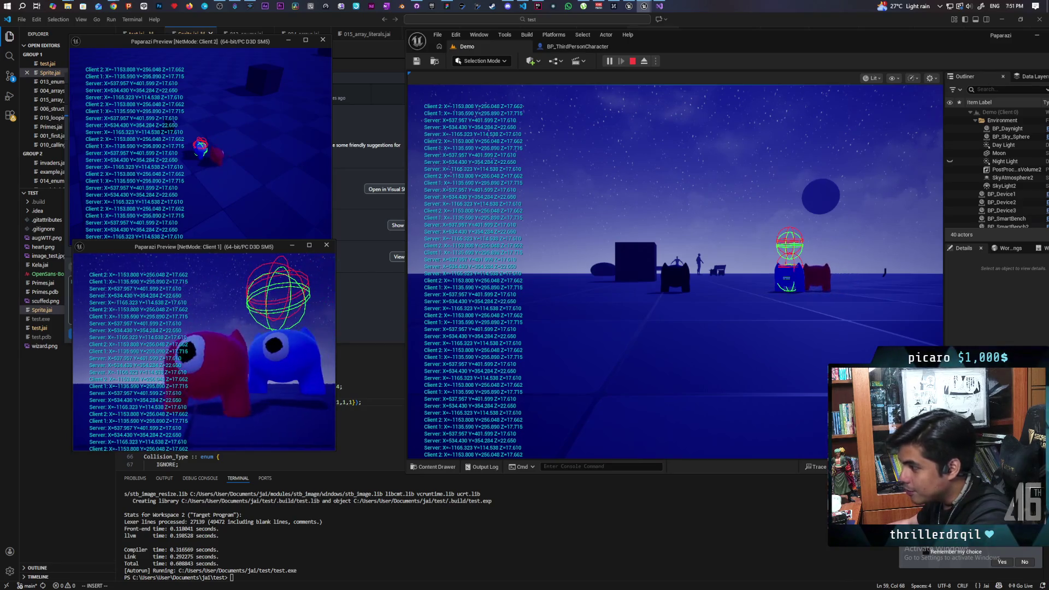
Release control of the running game and stop the multiplayer play session
{"action": "key", "text": "alt+Tab"}
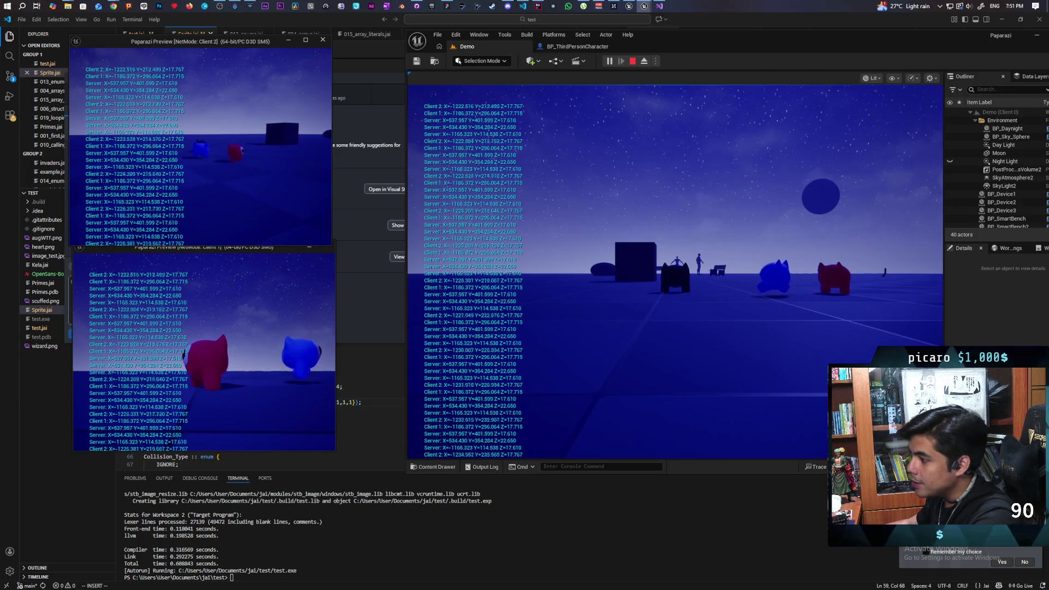
{"action": "key", "text": "Escape"}
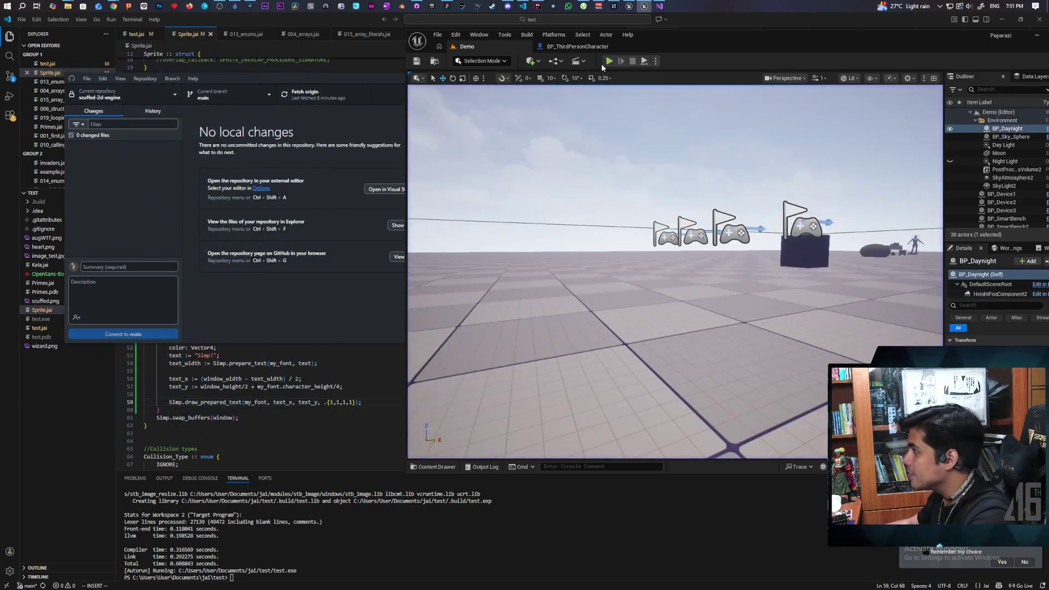
Play again with two clients, controlling Client 2 then Client 1, then stop
{"action": "left_click", "coordinate": [609, 61]}
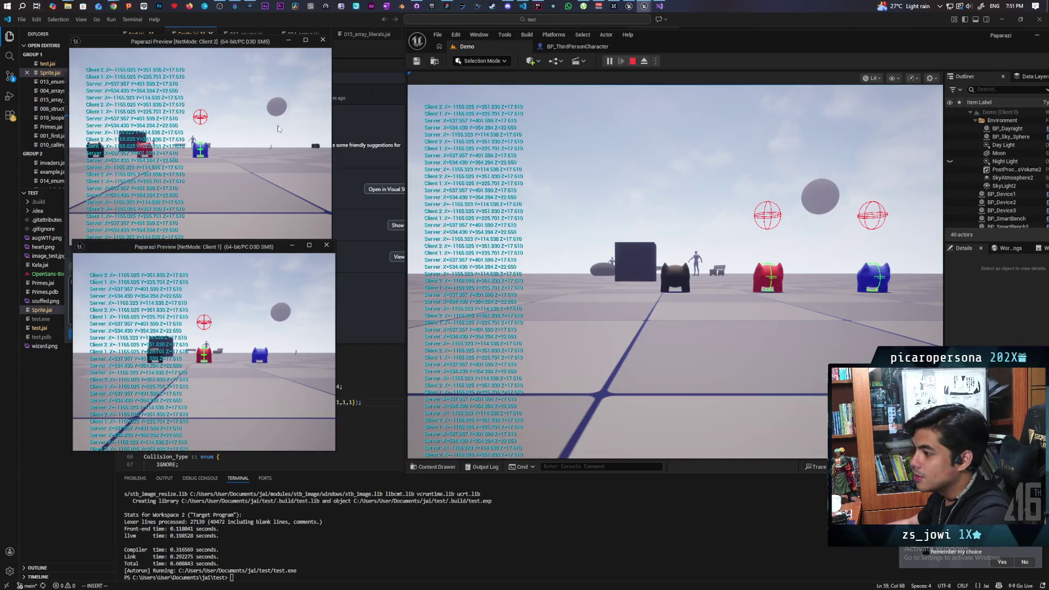
{"action": "left_click", "coordinate": [187, 173]}
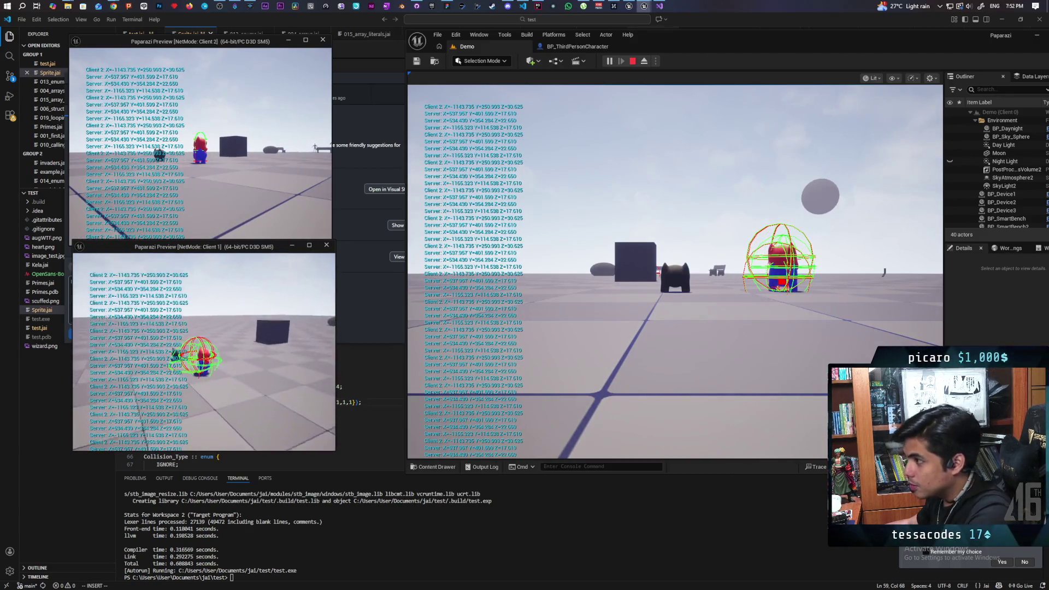
{"action": "left_click", "coordinate": [258, 357]}
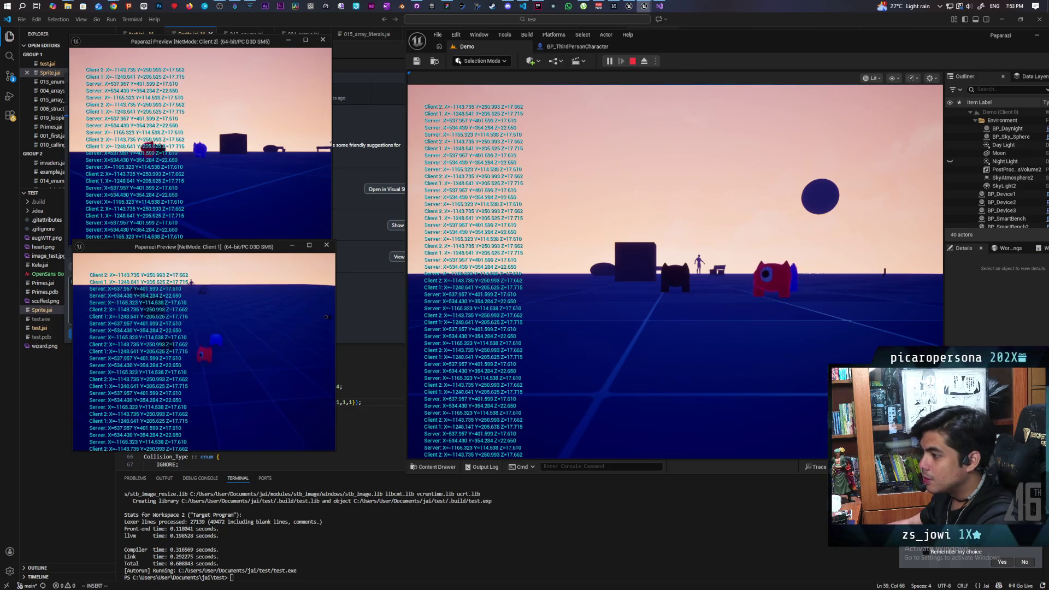
{"action": "key", "text": "Escape"}
In the character blueprint, break the link from the custom event into the Branch
{"action": "left_click", "coordinate": [577, 46]}
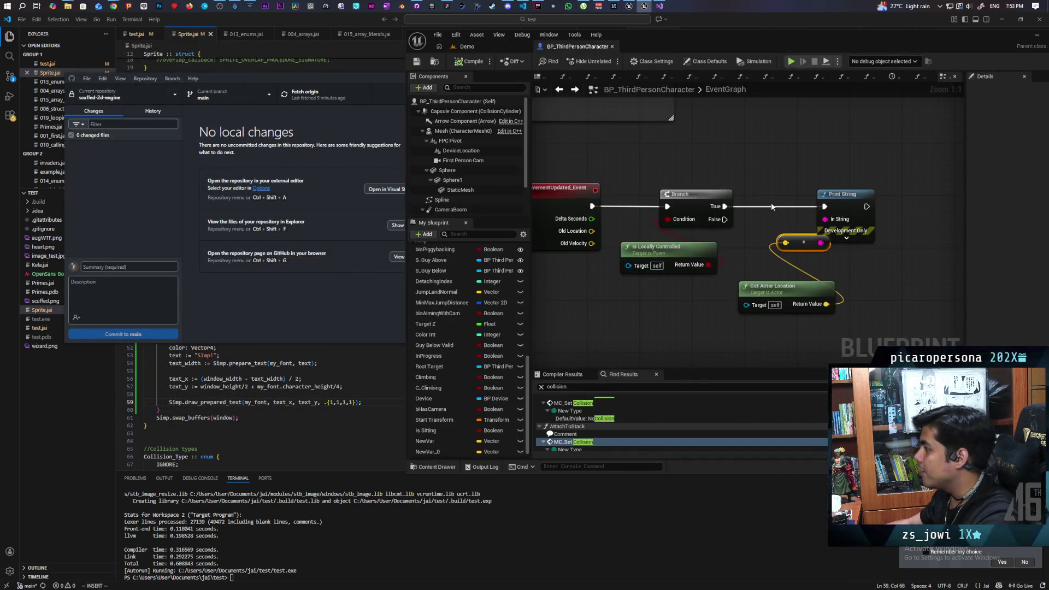
{"action": "left_click", "coordinate": [659, 206], "text": "alt"}
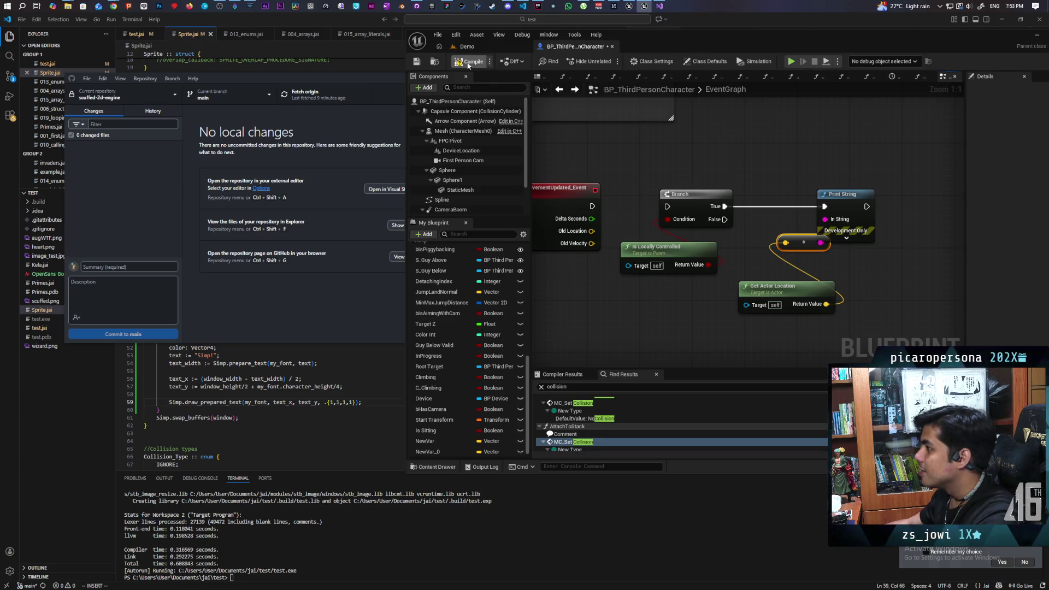
{"action": "left_click", "coordinate": [467, 47]}
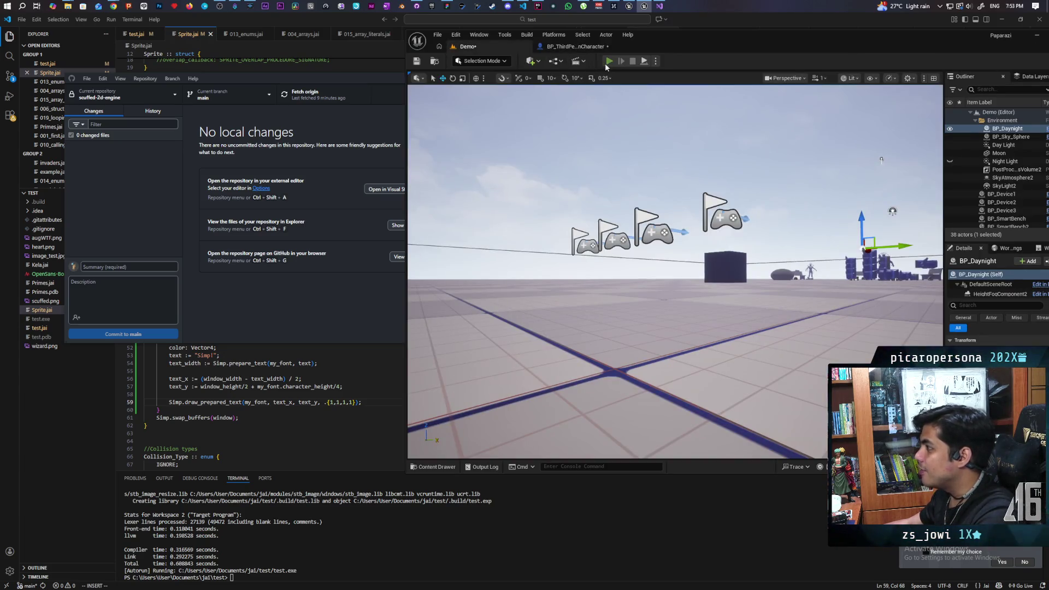
Start a two-client play test and move Client 2's blue character on and off the red one
{"action": "left_click", "coordinate": [609, 61]}
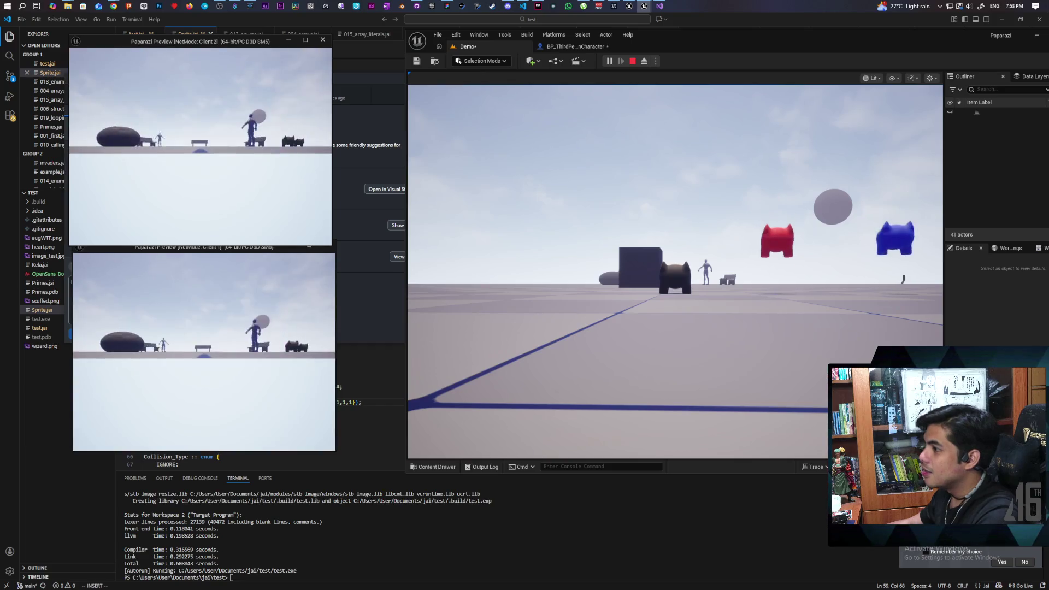
{"action": "key", "text": "w"}
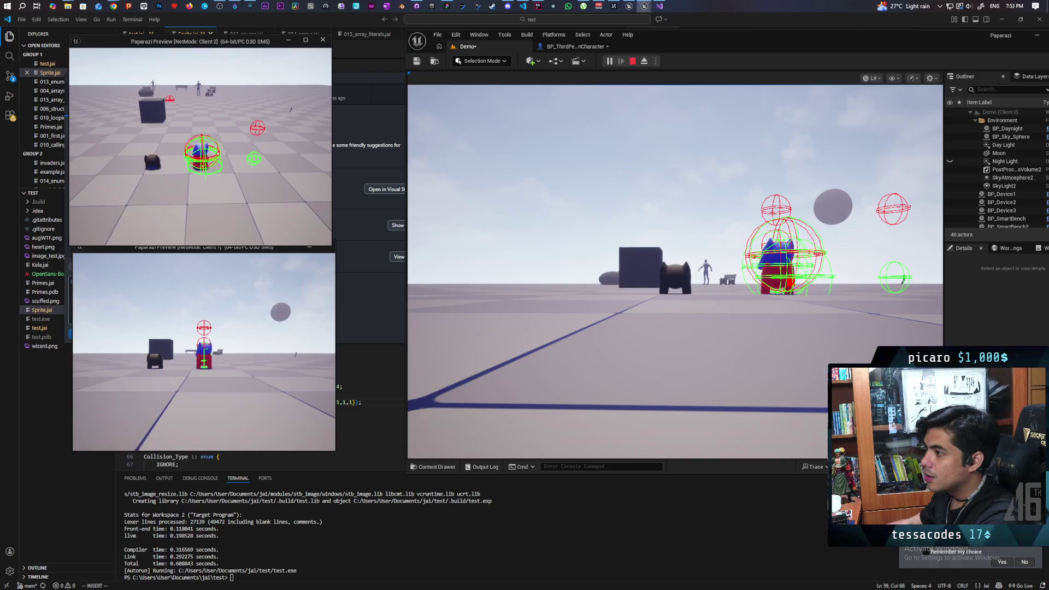
{"action": "key", "text": "w"}
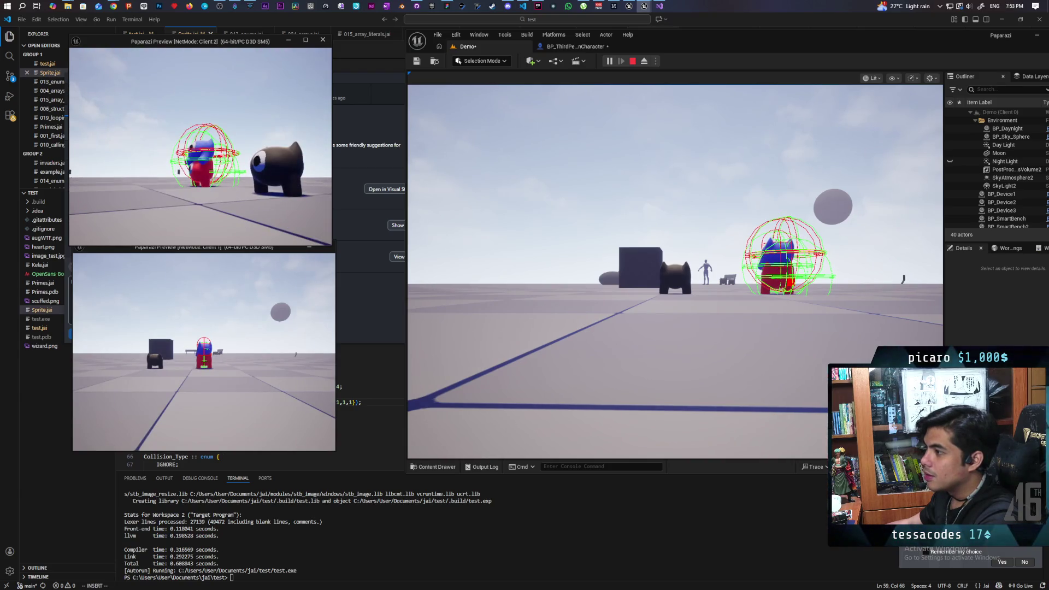
{"action": "key", "text": "s"}
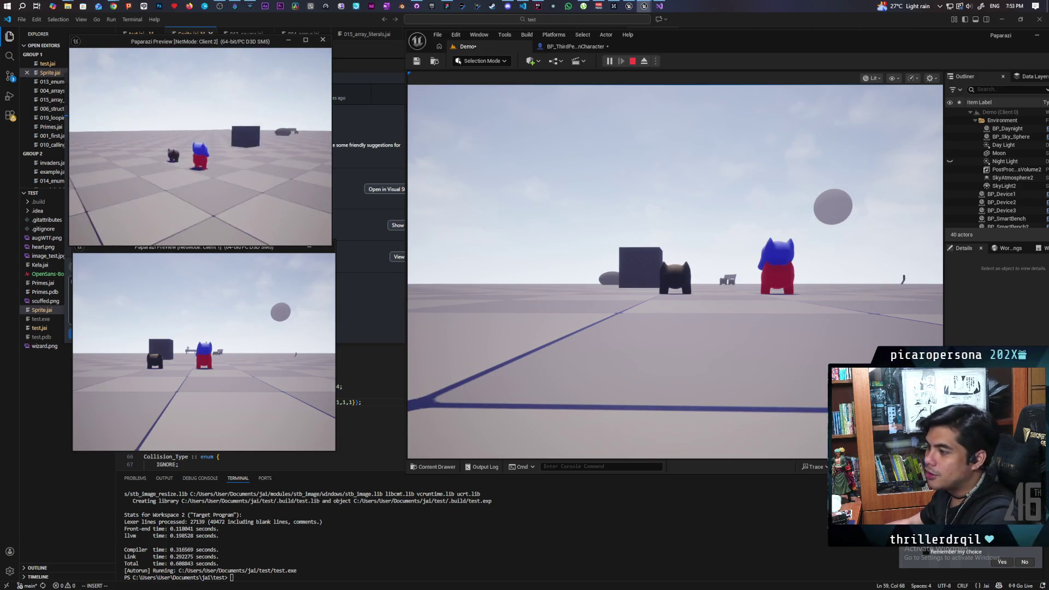
{"action": "key", "text": "d"}
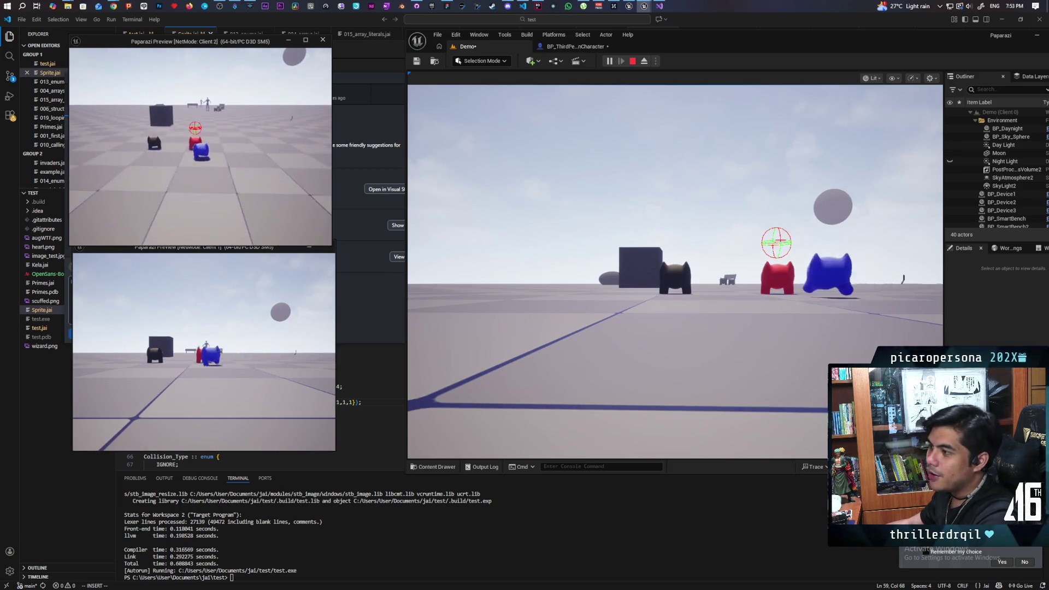
{"action": "key", "text": "a"}
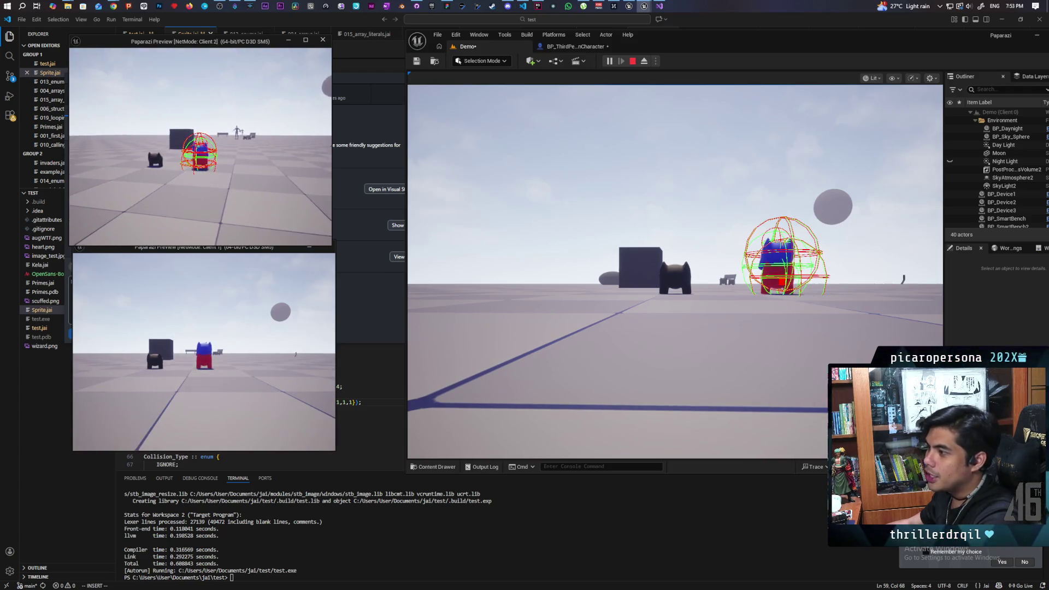
{"action": "key", "text": "d"}
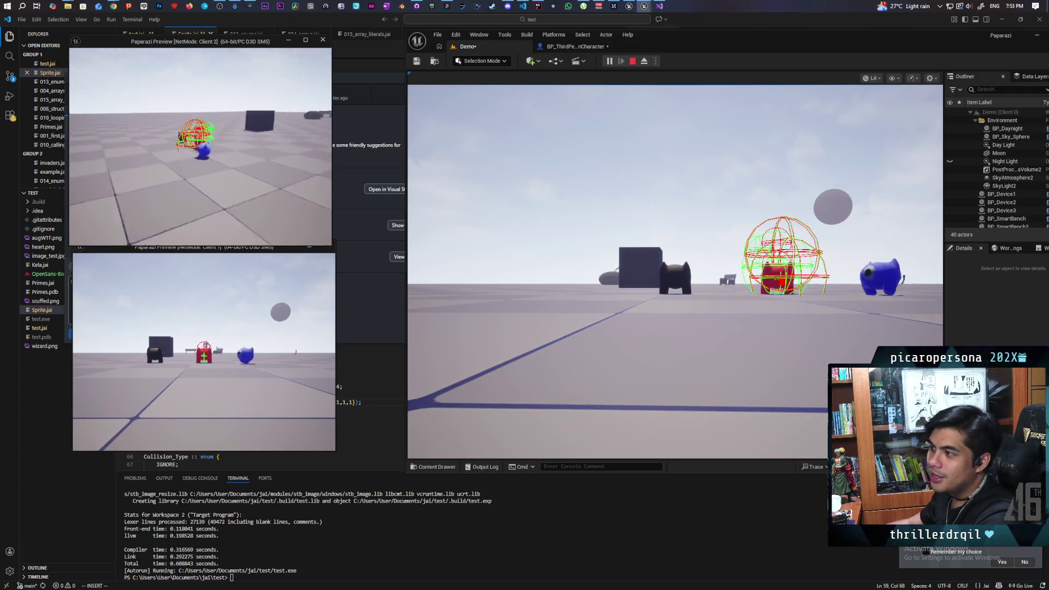
{"action": "key", "text": "a"}
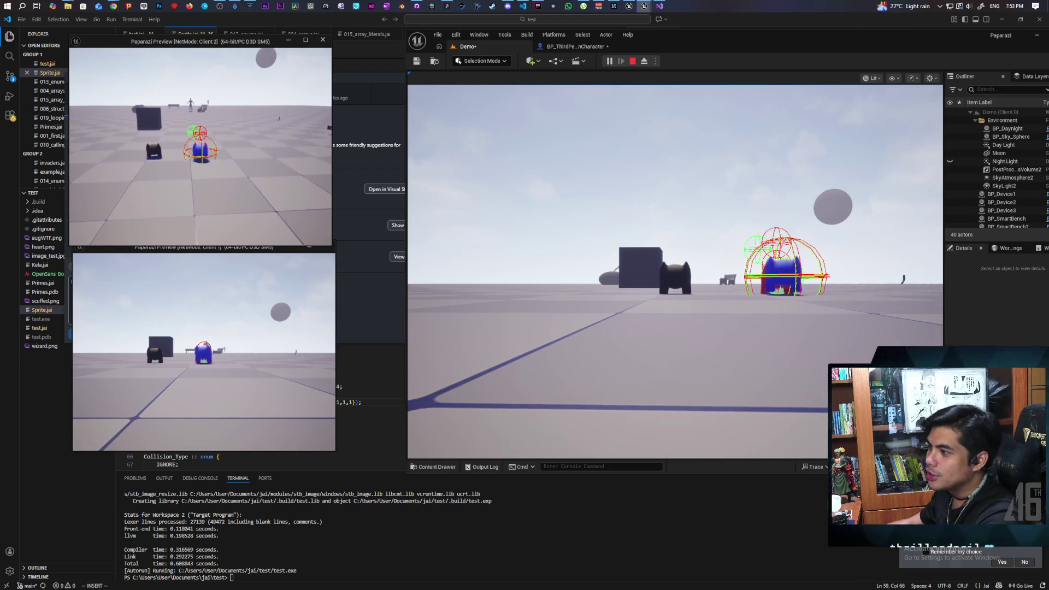
{"action": "key", "text": "d"}
{"action": "key", "text": "space"}
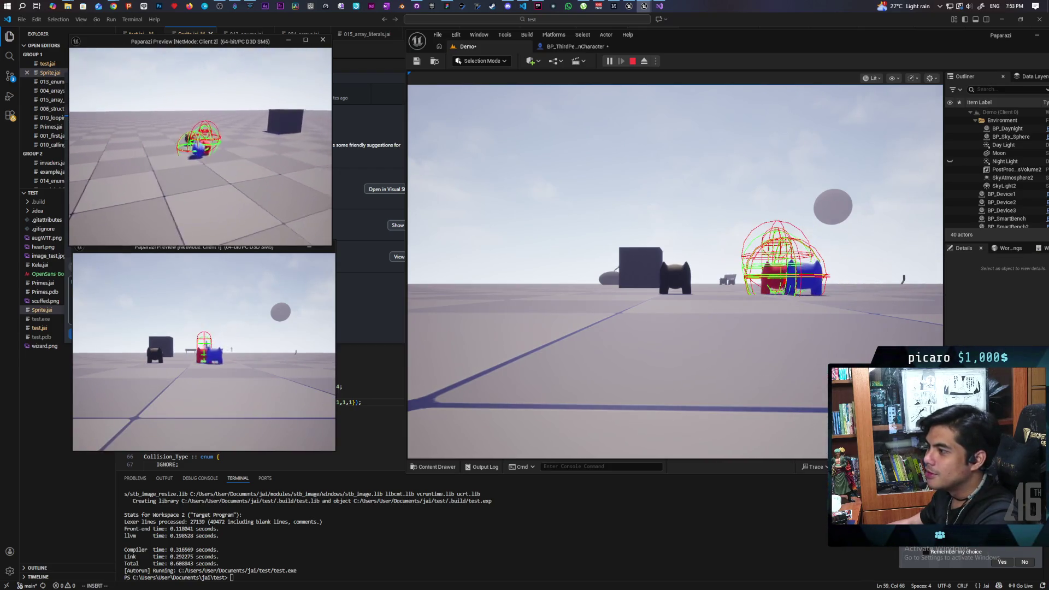
Move Client 1's red character onto and off the blue one, stop play, and bring GitHub Desktop forward
{"action": "left_click", "coordinate": [204, 352]}
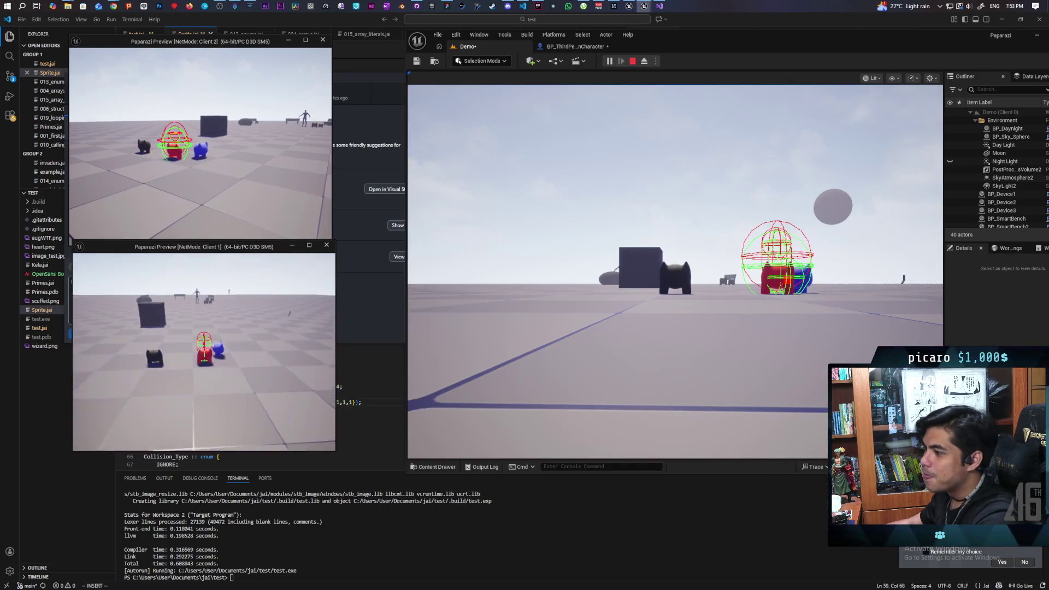
{"action": "key", "text": "d"}
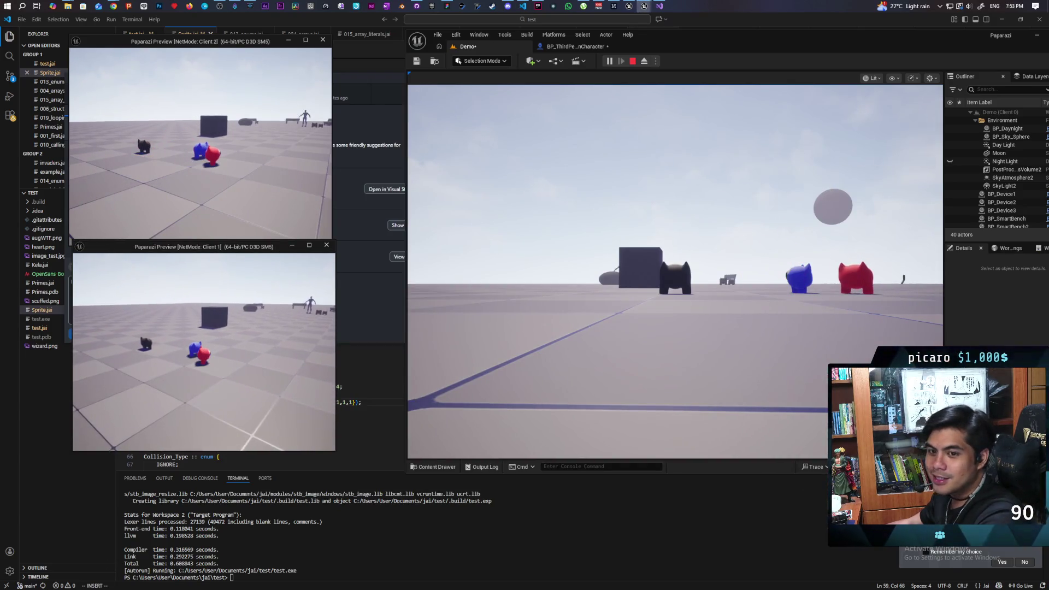
{"action": "key", "text": "d"}
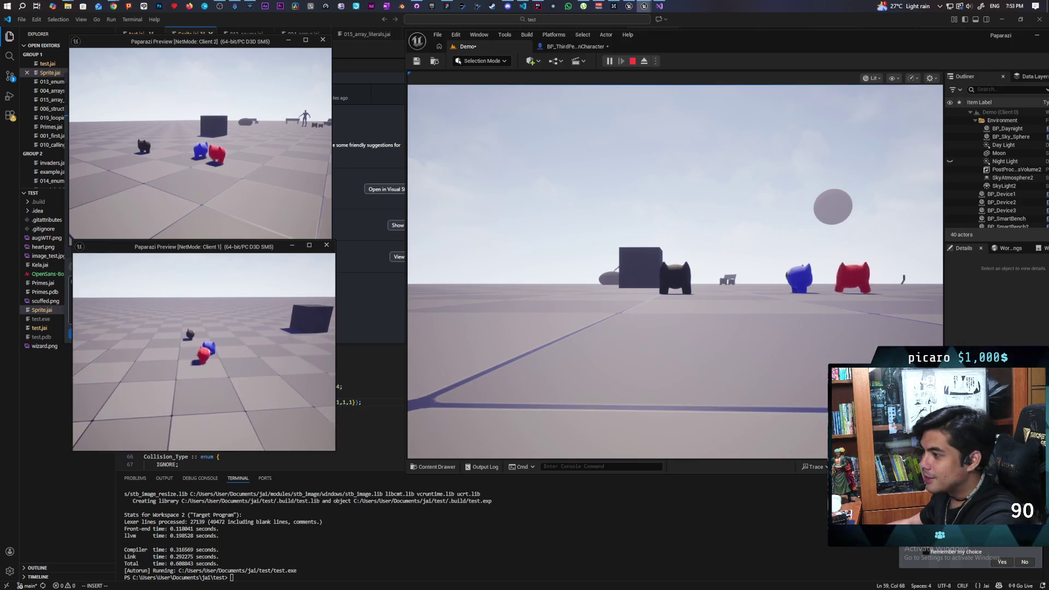
{"action": "key", "text": "w"}
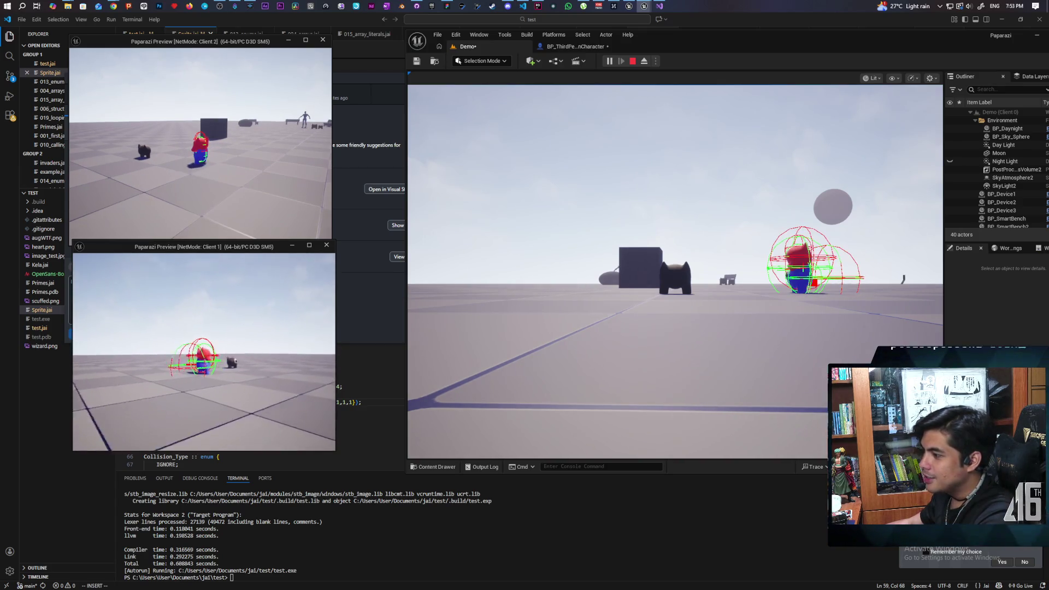
{"action": "key", "text": "a"}
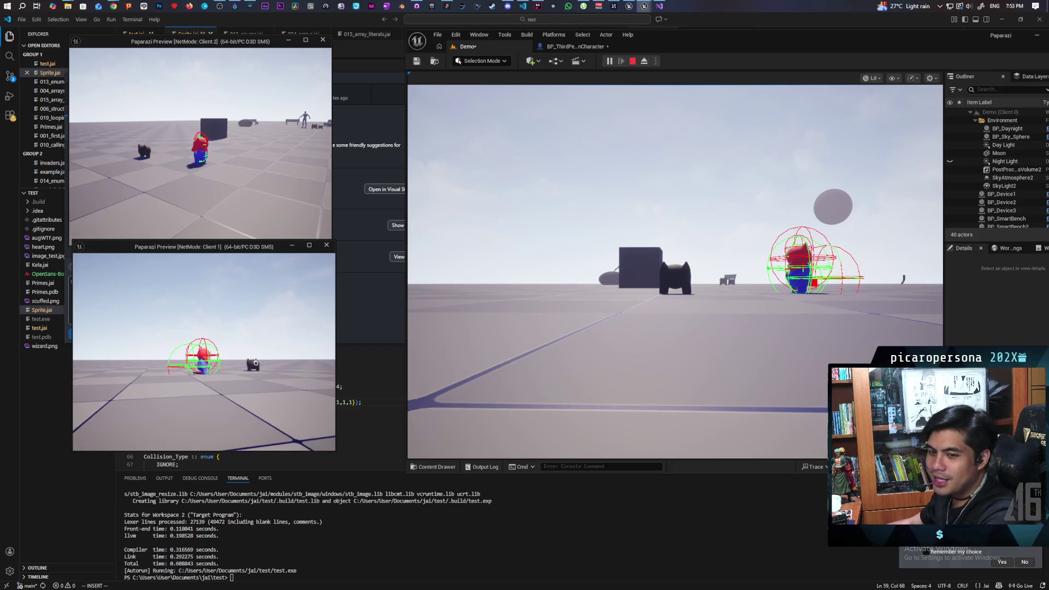
{"action": "key", "text": "s"}
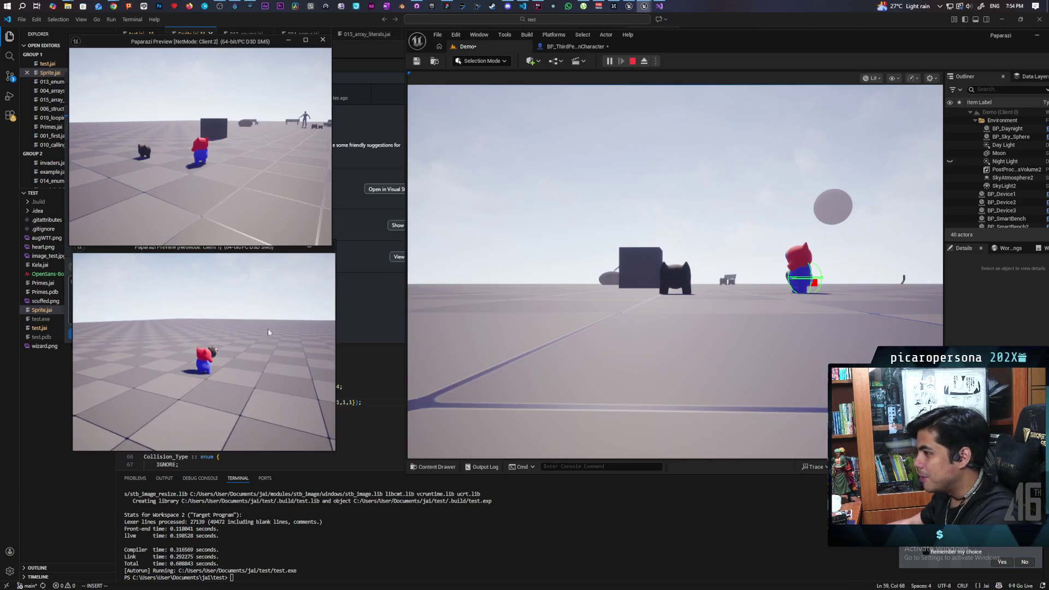
{"action": "left_click", "coordinate": [200, 148]}
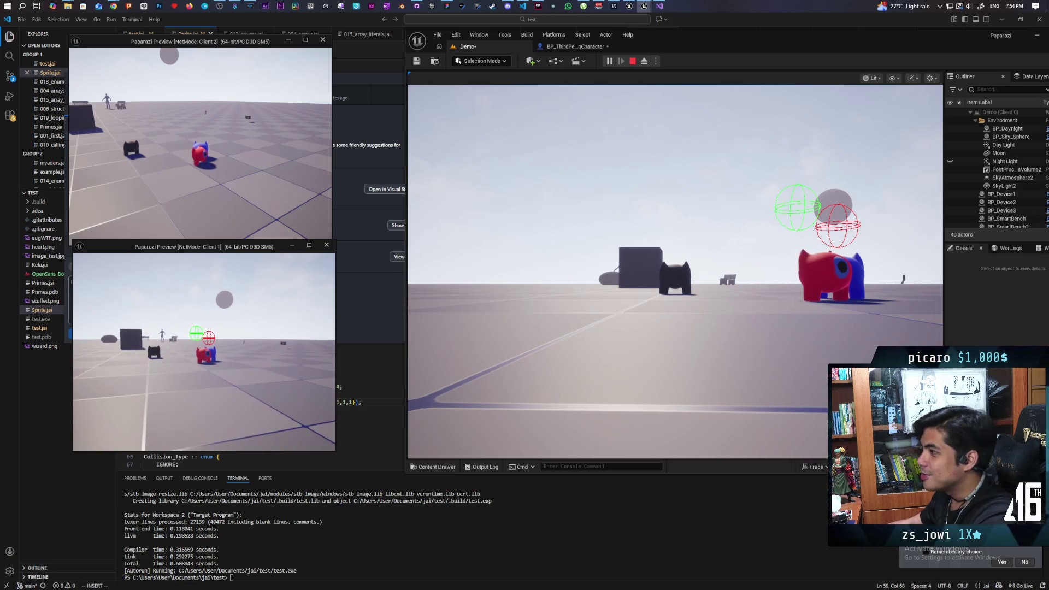
{"action": "key", "text": "Escape"}
{"action": "left_click", "coordinate": [417, 8]}
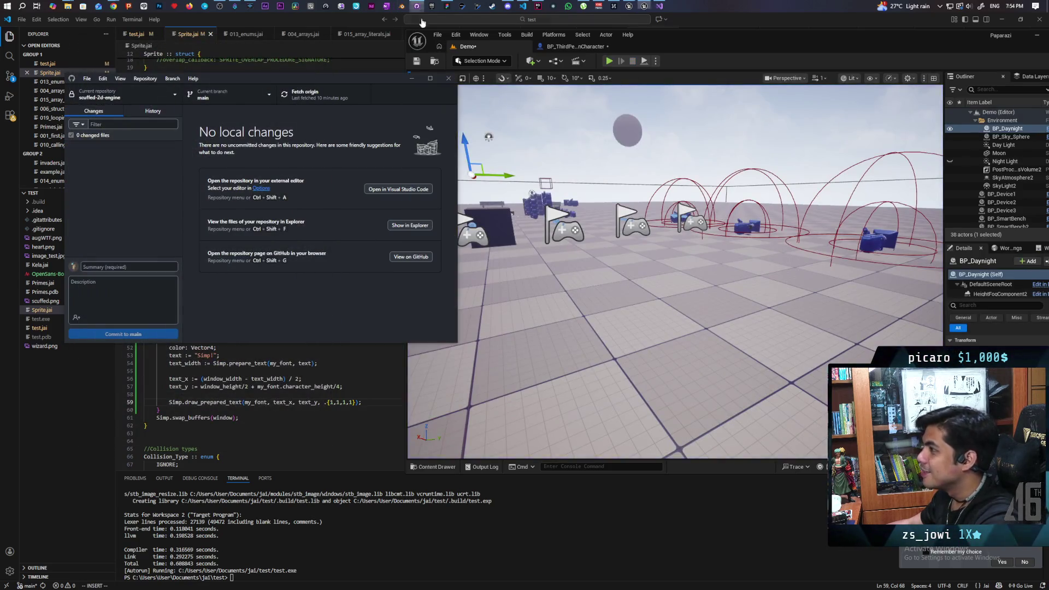
Switch GitHub Desktop's current repository to Paparazi
{"action": "left_click", "coordinate": [167, 96]}
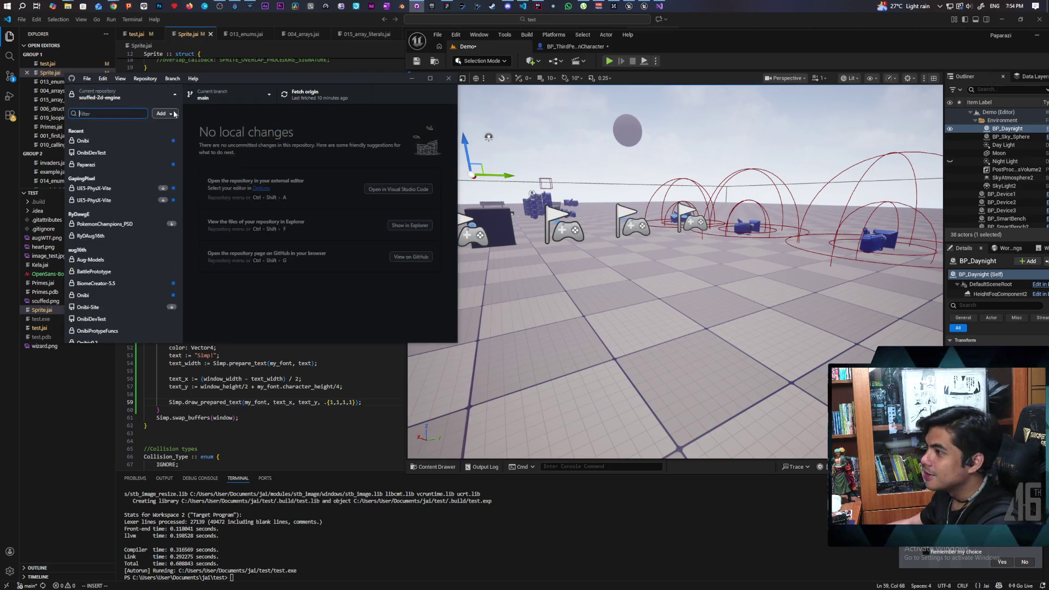
{"action": "left_click", "coordinate": [143, 144]}
{"action": "left_click", "coordinate": [144, 99]}
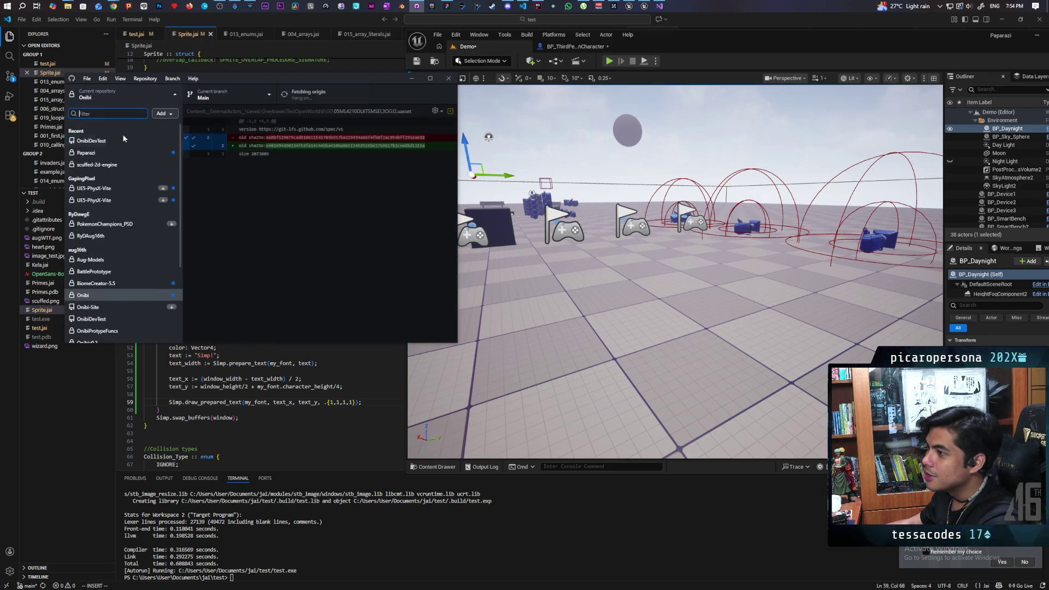
{"action": "left_click", "coordinate": [142, 153]}
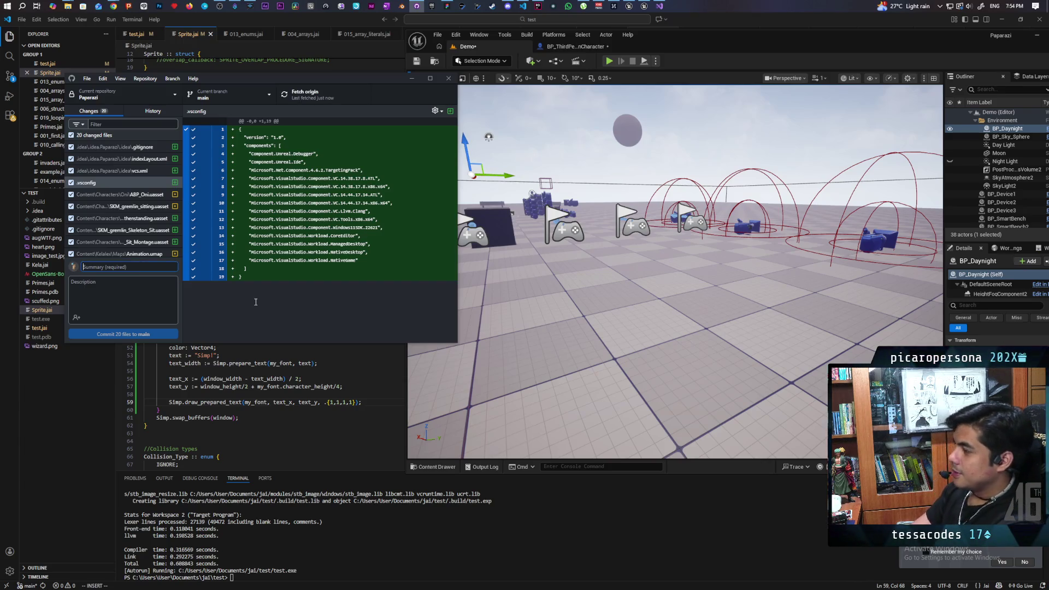
Commit the 20 changed files to main as 'tried fixing climbing animation' and push to origin
{"action": "type", "text": "tried"}
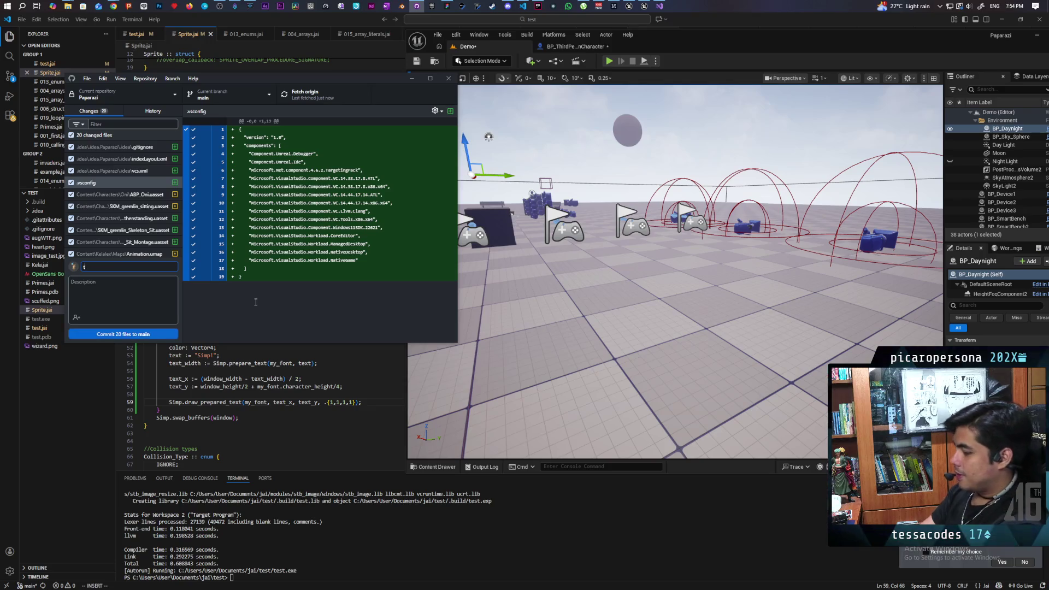
{"action": "type", "text": " fixing climbing"}
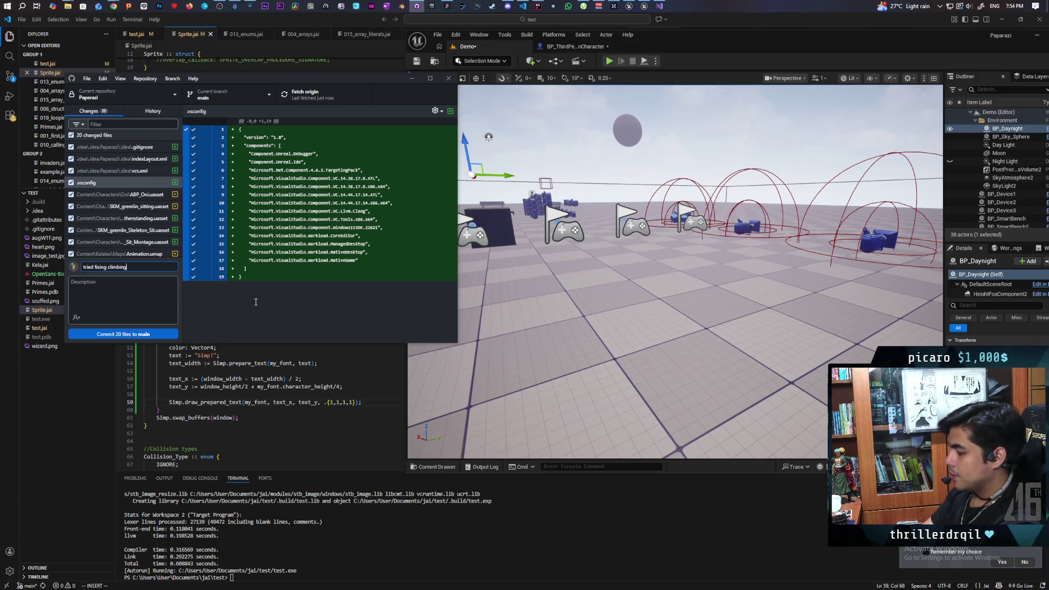
{"action": "type", "text": "tion"}
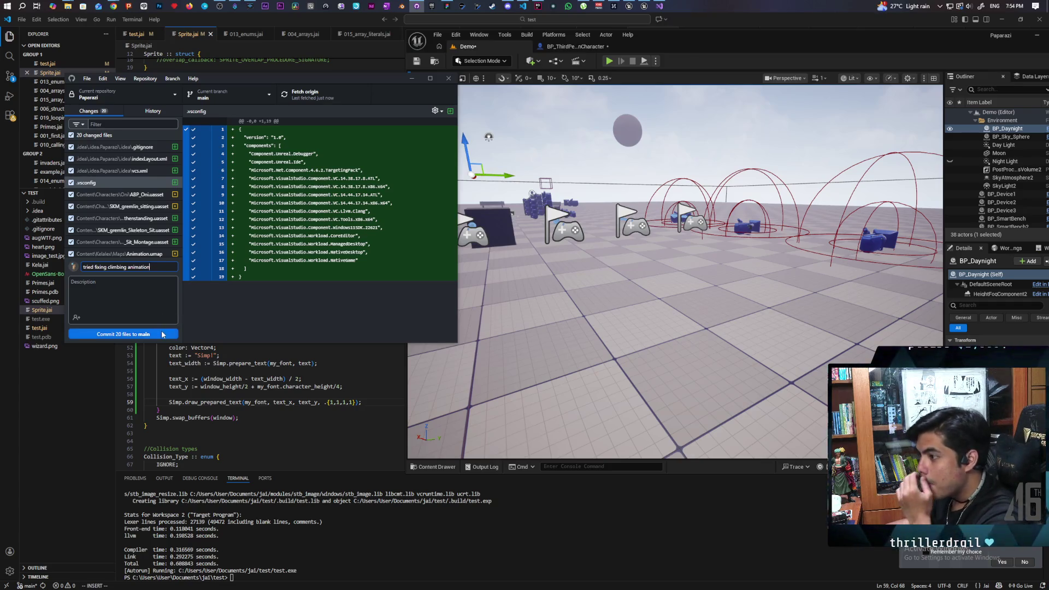
{"action": "key", "text": "ctrl+Return"}
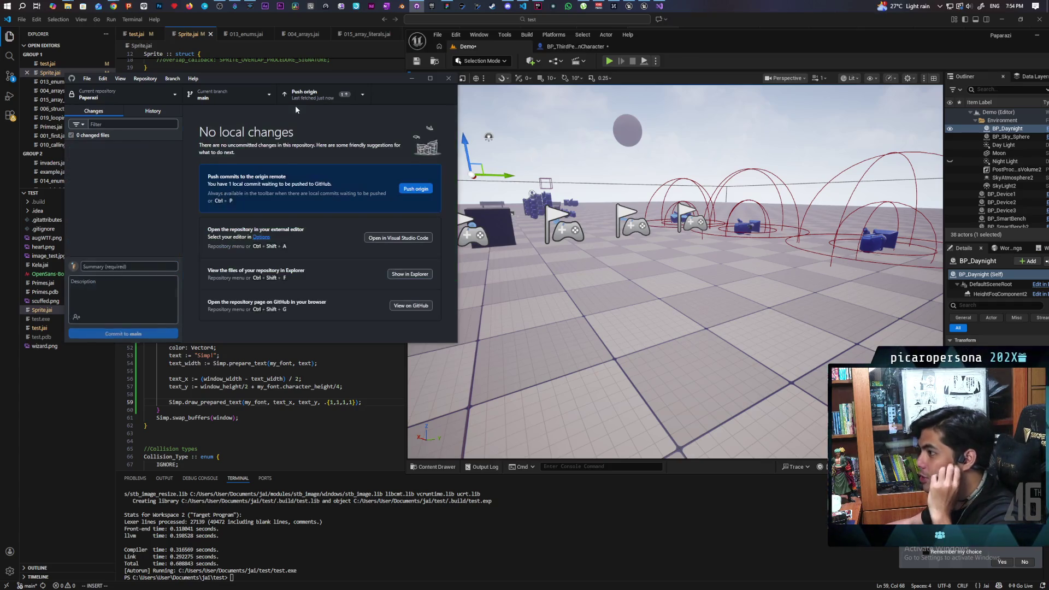
{"action": "left_click", "coordinate": [296, 105]}
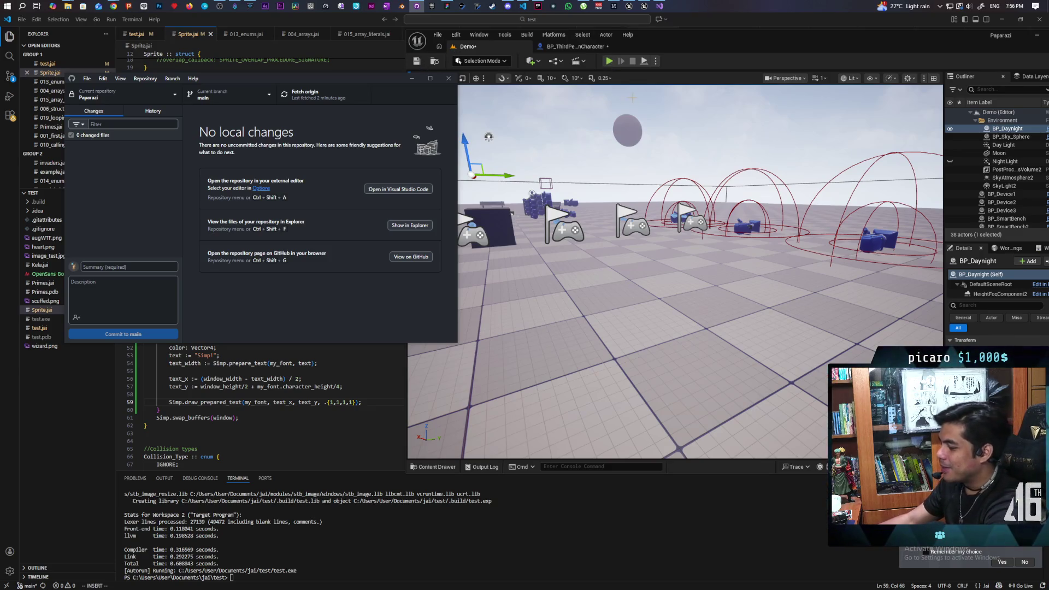
Save the Demo map and character blueprint, then start a two-client multiplayer play session
{"action": "left_click", "coordinate": [667, 50]}
{"action": "key", "text": "ctrl+shift+s"}
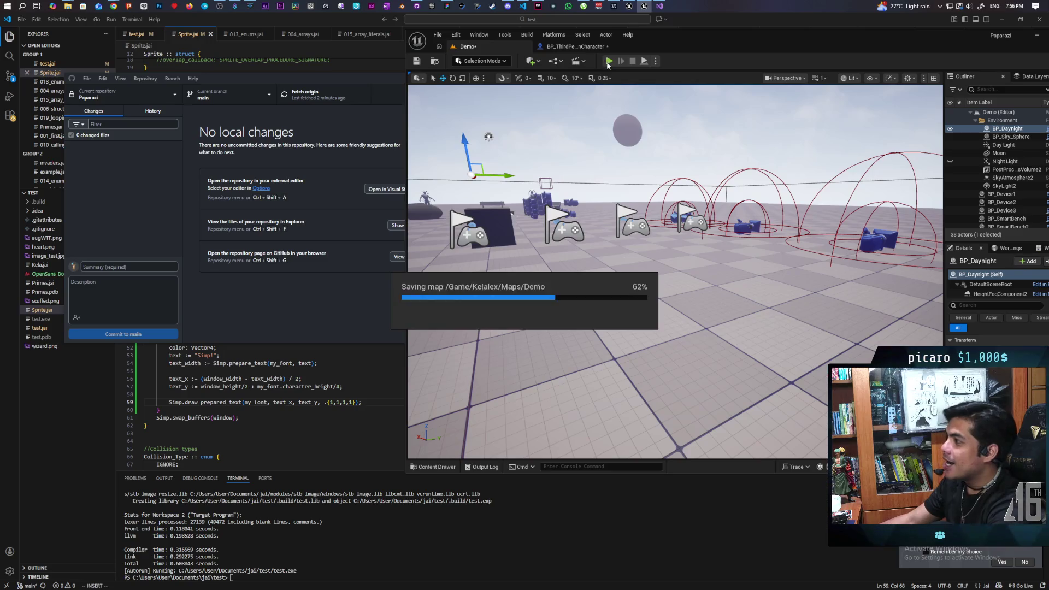
{"action": "key", "text": "alt+p"}
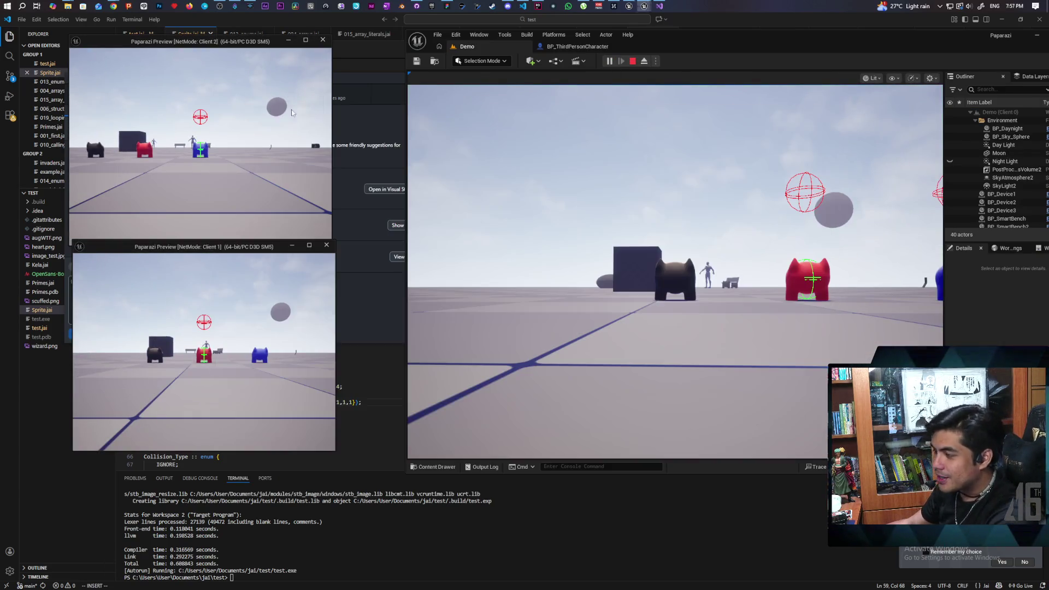
Walk the blue player onto the red device, then take control of the main viewport's character
{"action": "key", "text": "w"}
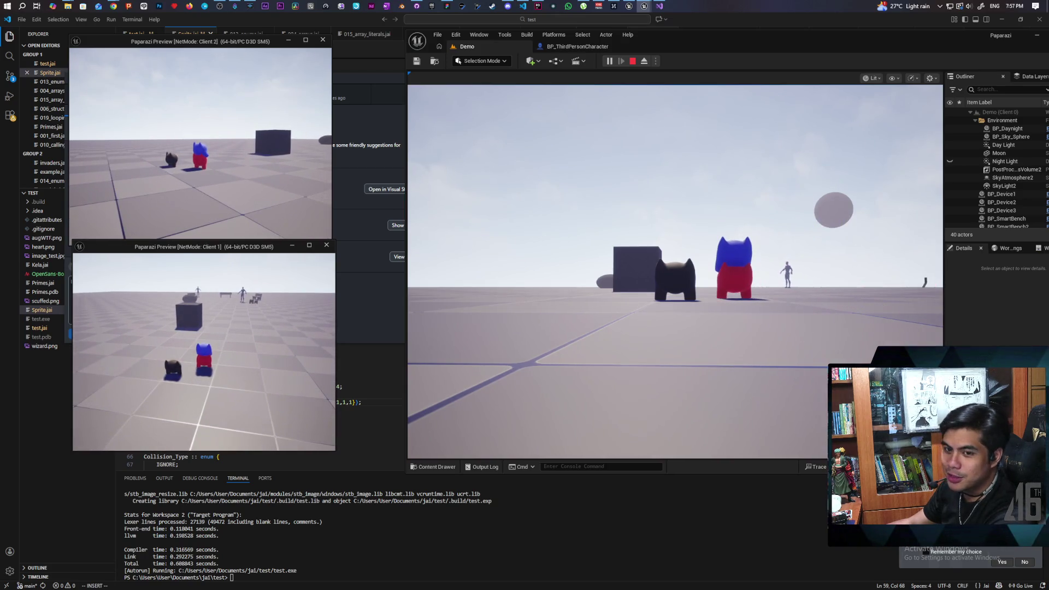
{"action": "key", "text": "alt+Tab"}
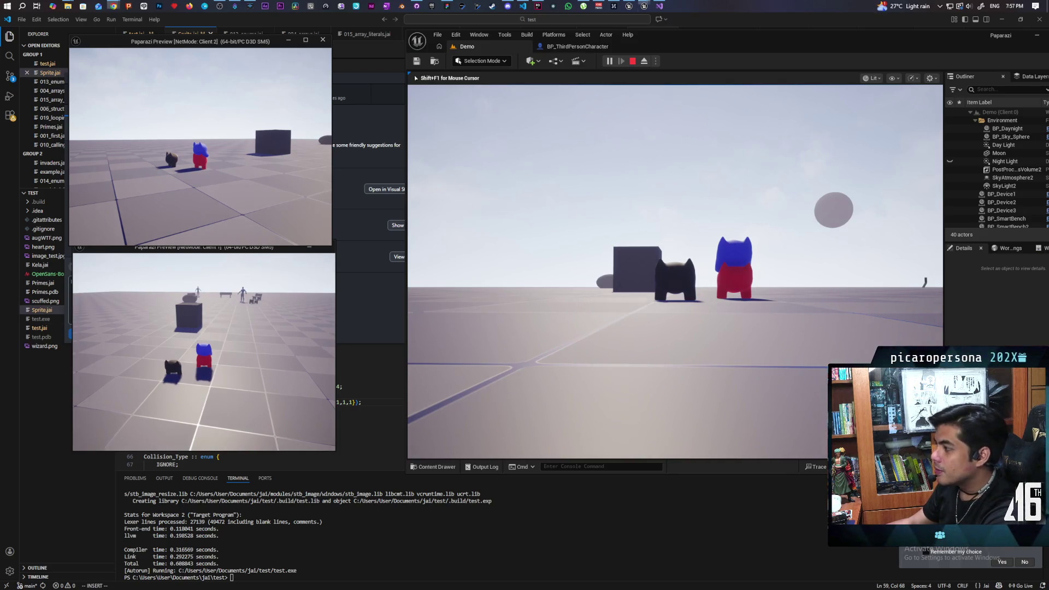
{"action": "left_click", "coordinate": [601, 328]}
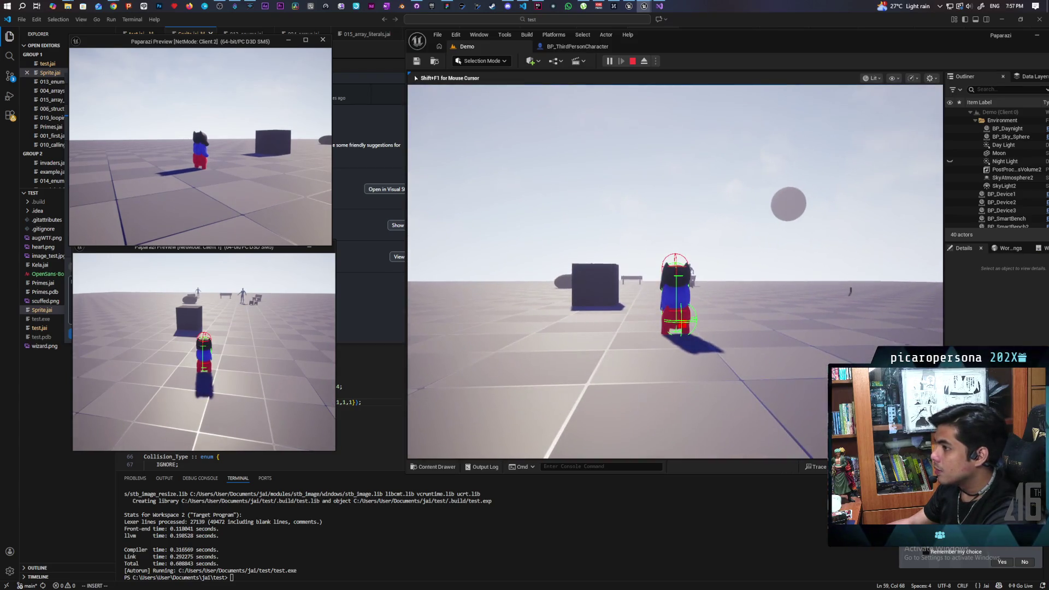
Release the main game view and take control of the Client 1 game window
{"action": "key", "text": "shift+F1"}
{"action": "left_click", "coordinate": [241, 363]}
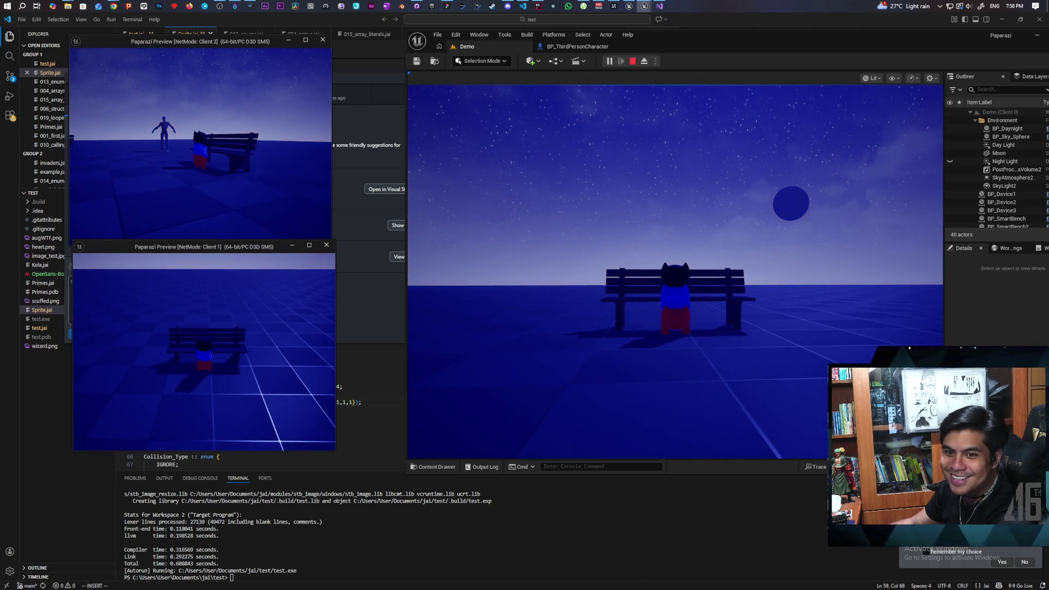
Walk the Client 1 character off the bench, then stop the multiplayer session from Client 2
{"action": "key", "text": "w"}
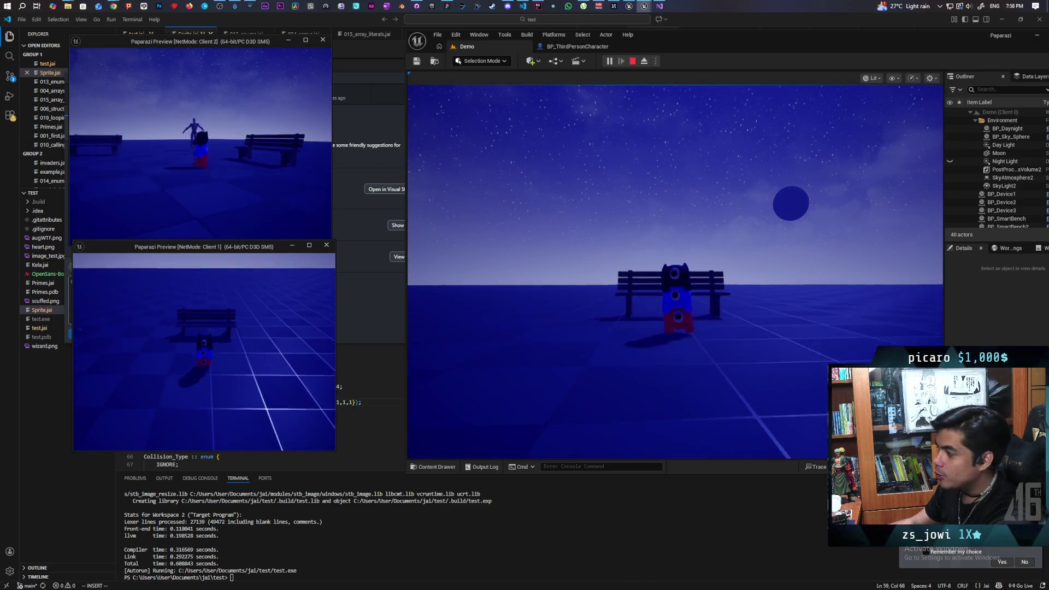
{"action": "key", "text": "w"}
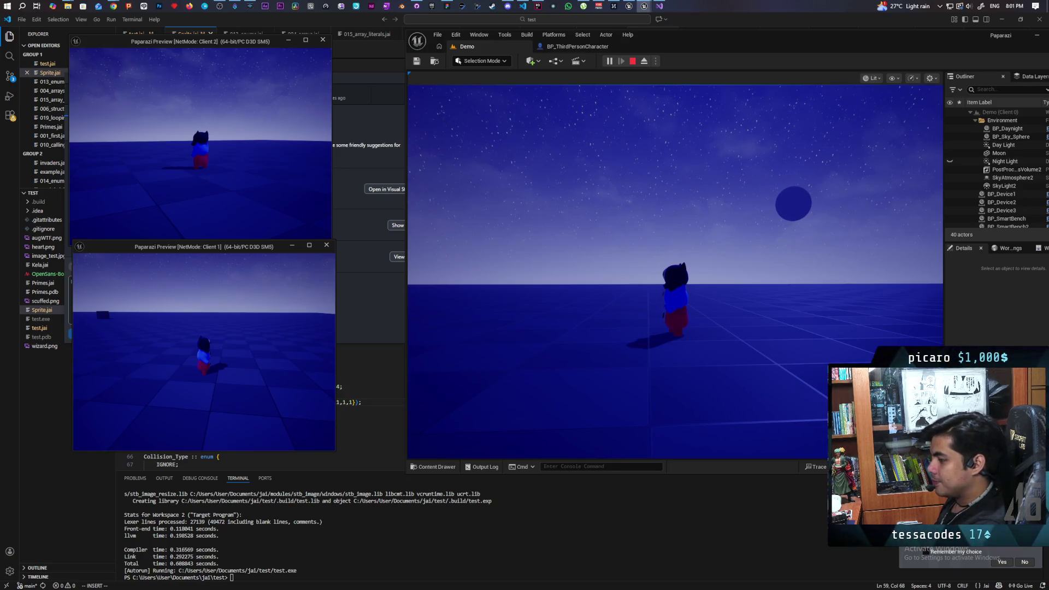
{"action": "left_click", "coordinate": [251, 241]}
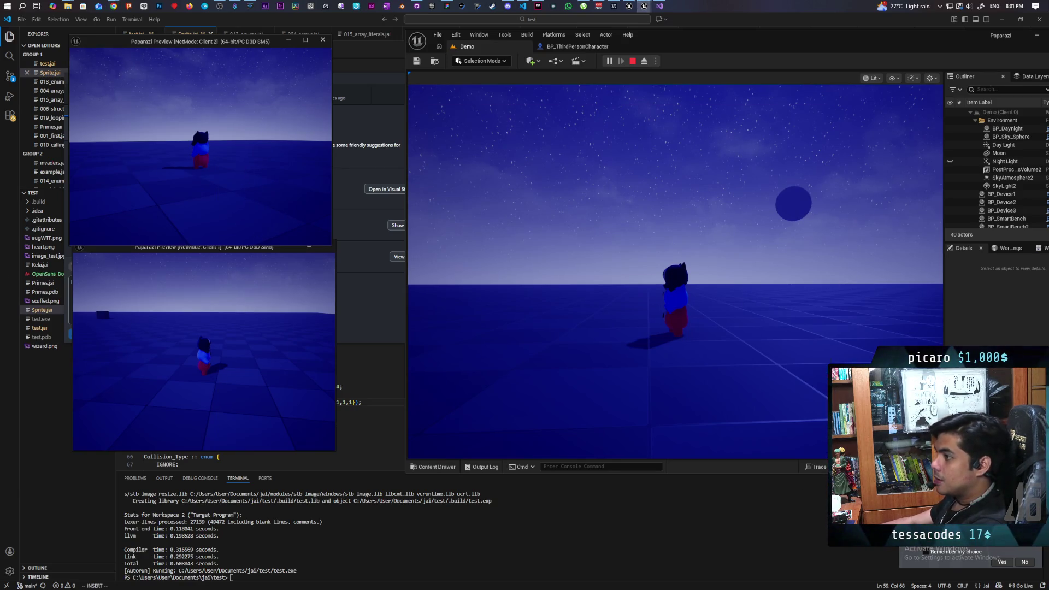
{"action": "left_click", "coordinate": [252, 241]}
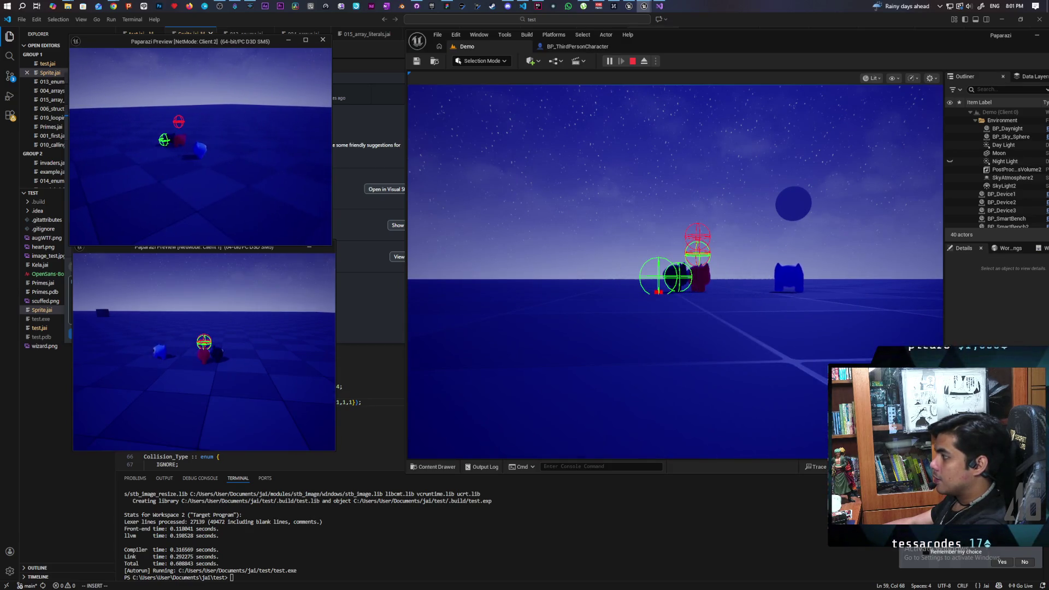
{"action": "key", "text": "Escape"}
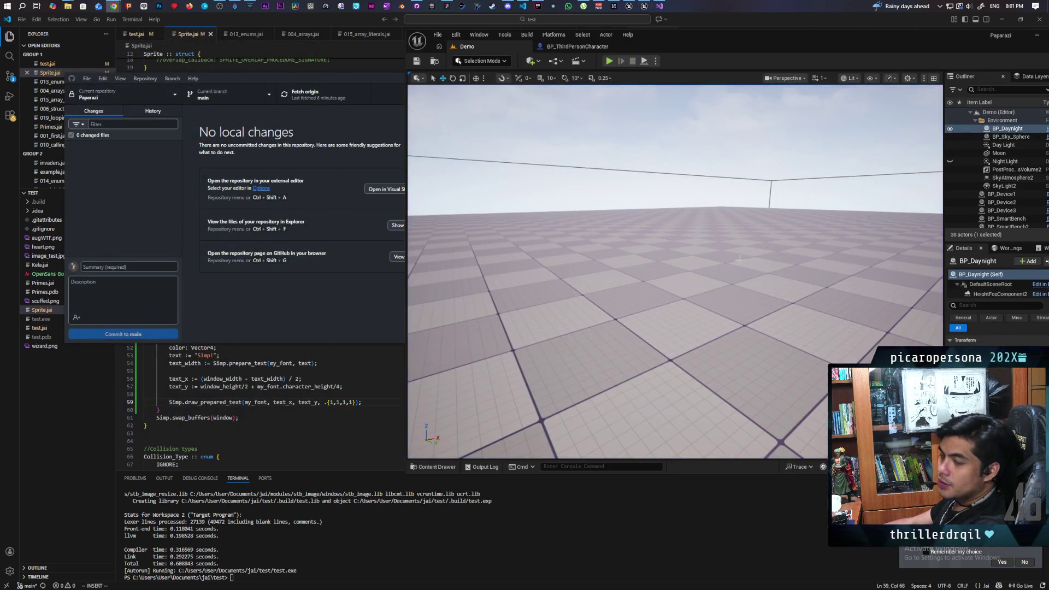
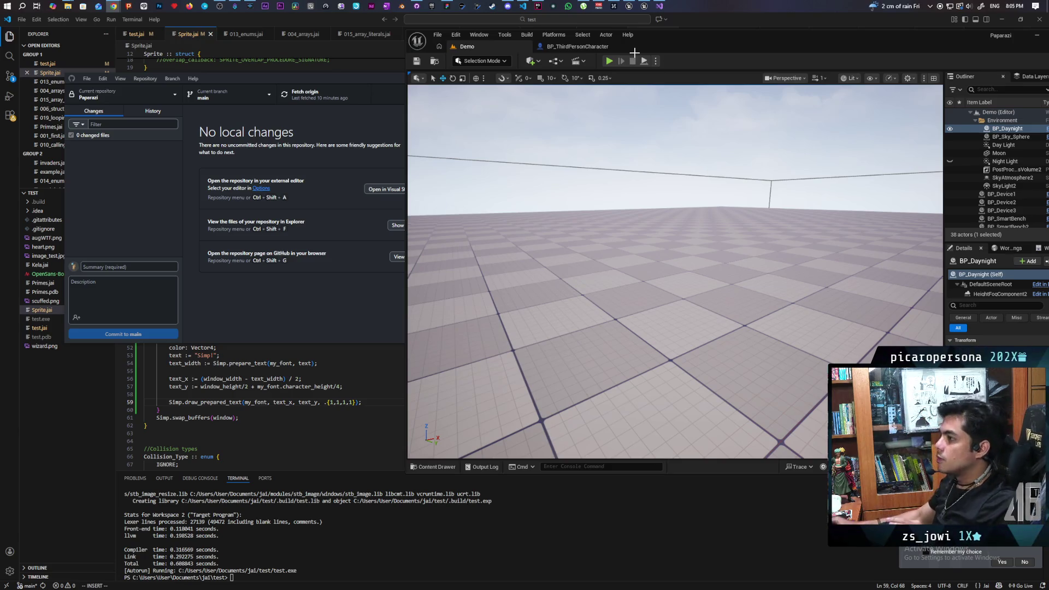
In Chrome, search Google for 'is opengl code useable in vulkan'
{"action": "mouse_move", "coordinate": [113, 6]}
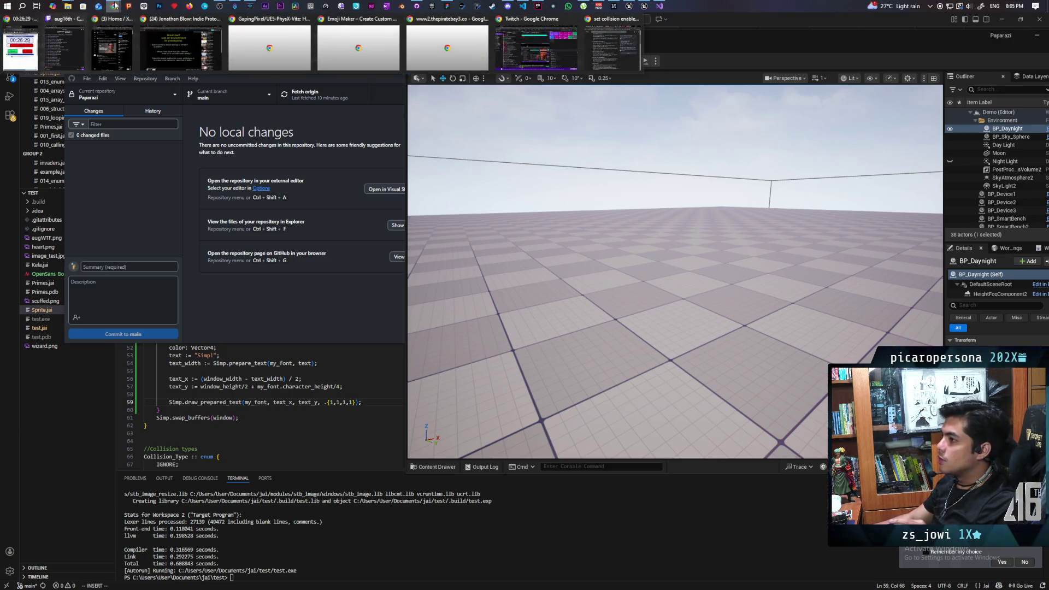
{"action": "left_click", "coordinate": [567, 43]}
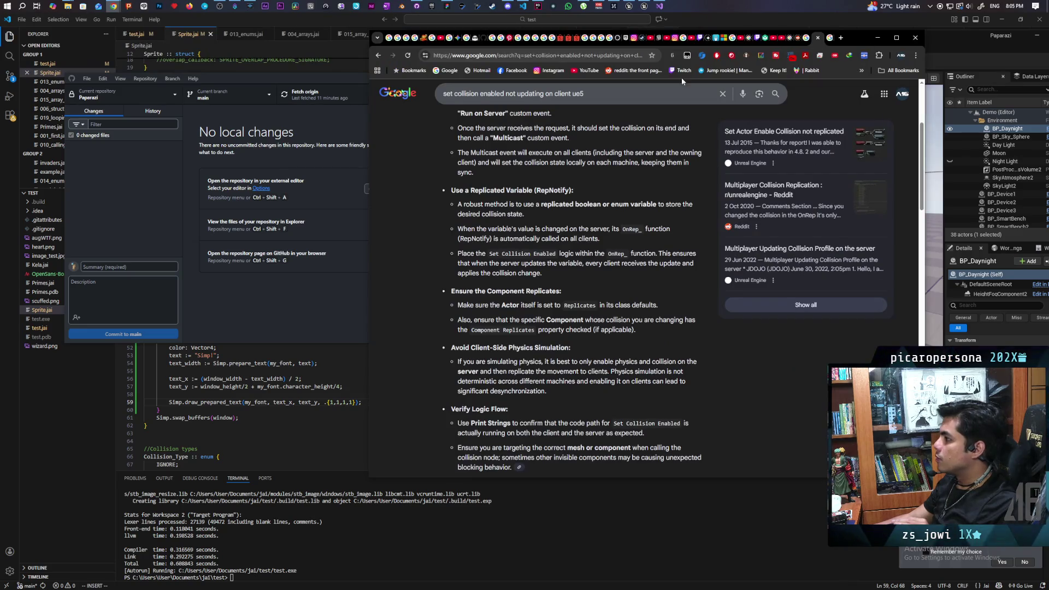
{"action": "key", "text": "ctrl+l"}
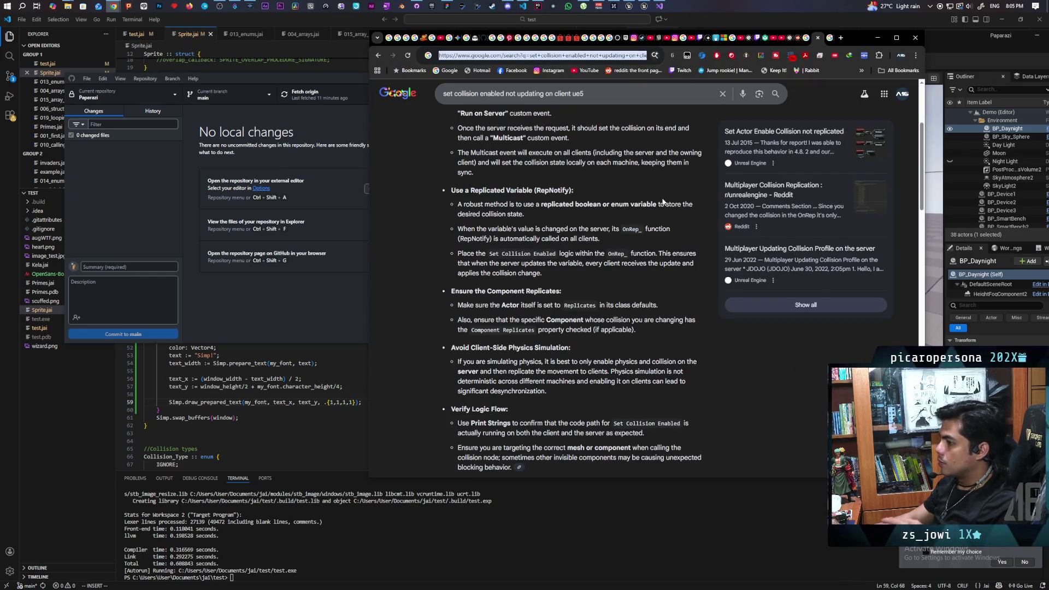
{"action": "type", "text": "is oe"}
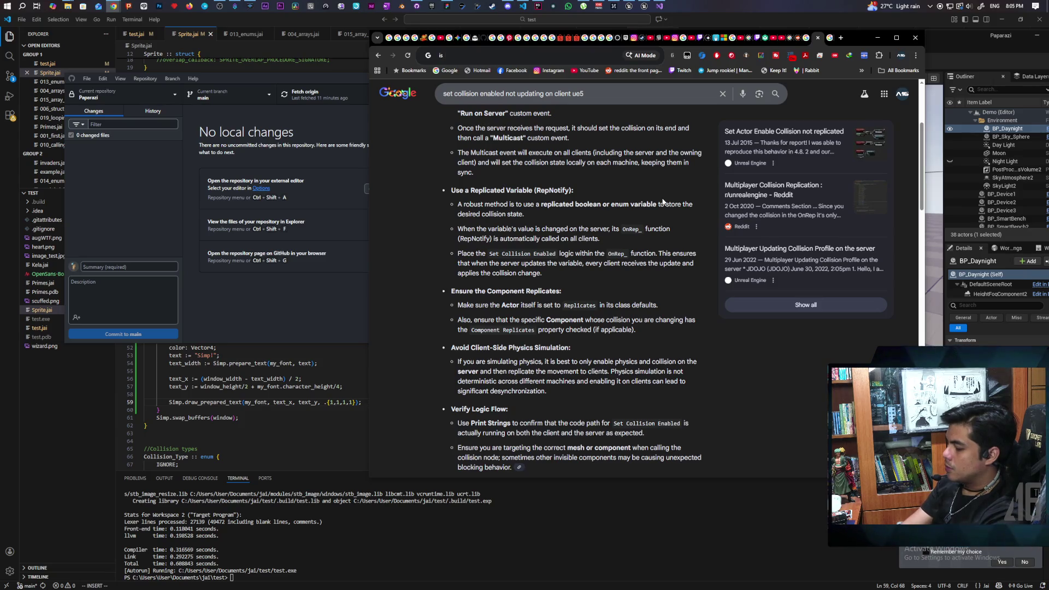
{"action": "type", "text": "n gl code "}
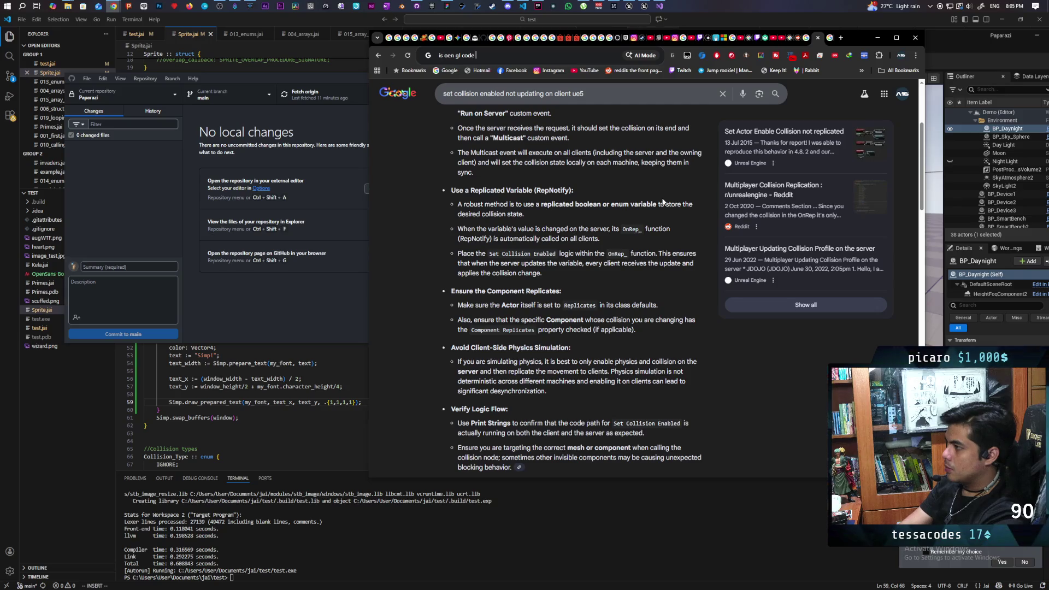
{"action": "type", "text": "useable in vu"}
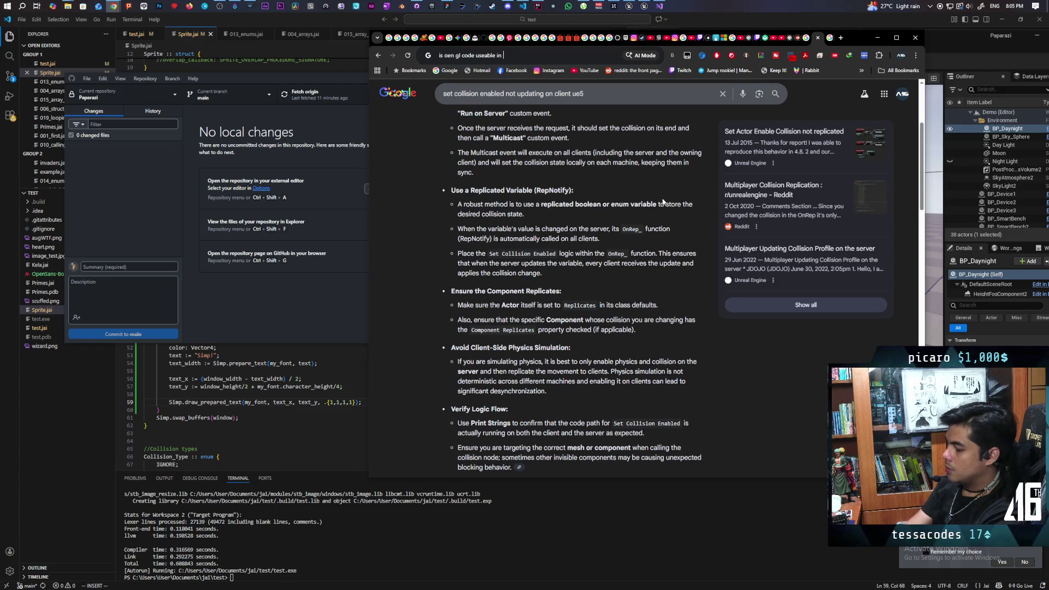
{"action": "type", "text": "lkan"}
{"action": "key", "text": "Return"}
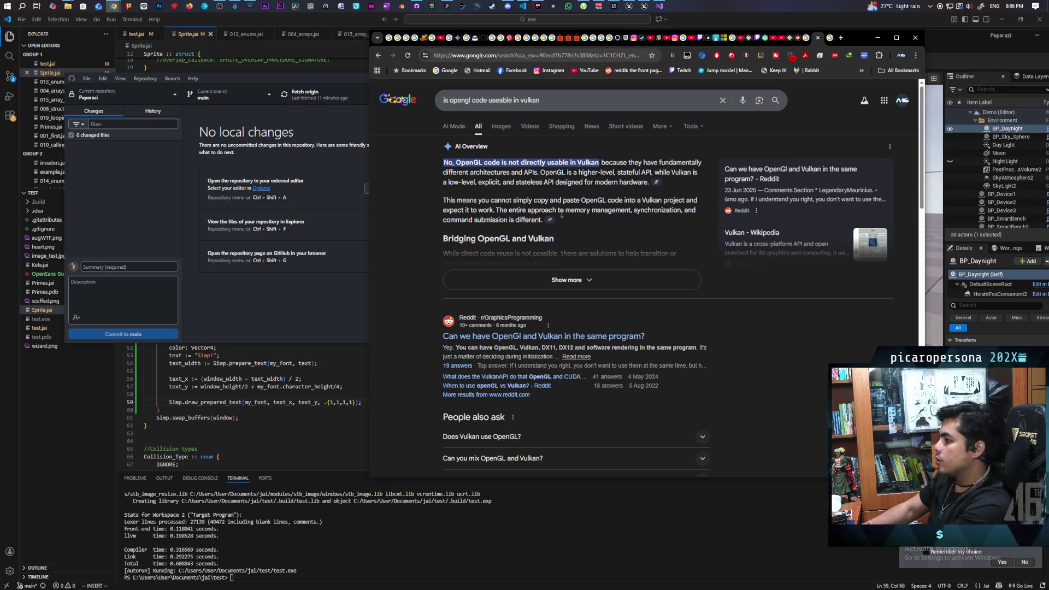
Expand the AI Overview and scroll to its section on bridging OpenGL and Vulkan
{"action": "left_click", "coordinate": [551, 278]}
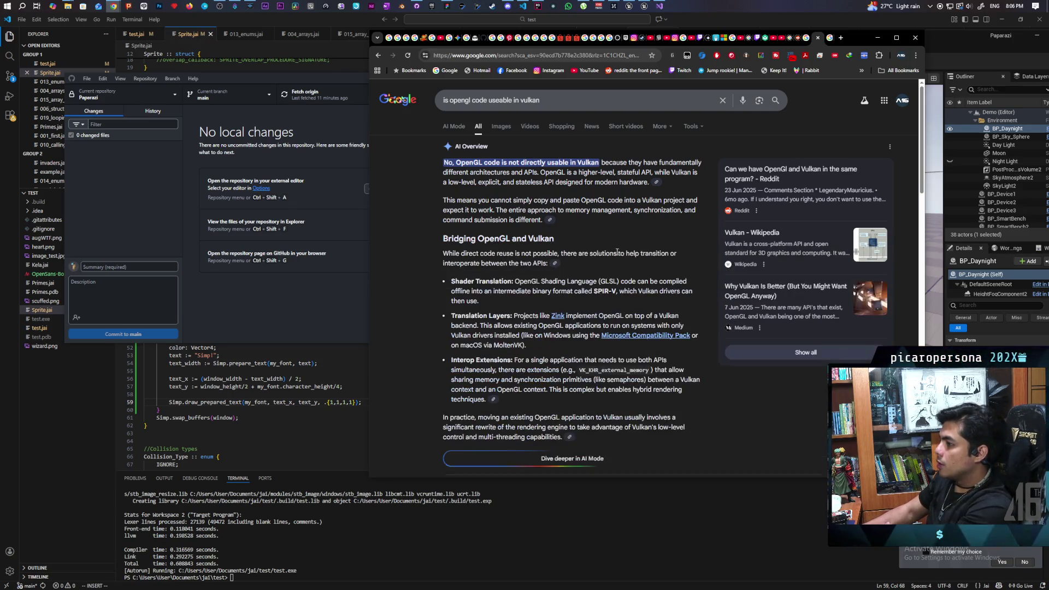
{"action": "scroll", "coordinate": [615, 232], "scroll_direction": "down", "scroll_amount": 1}
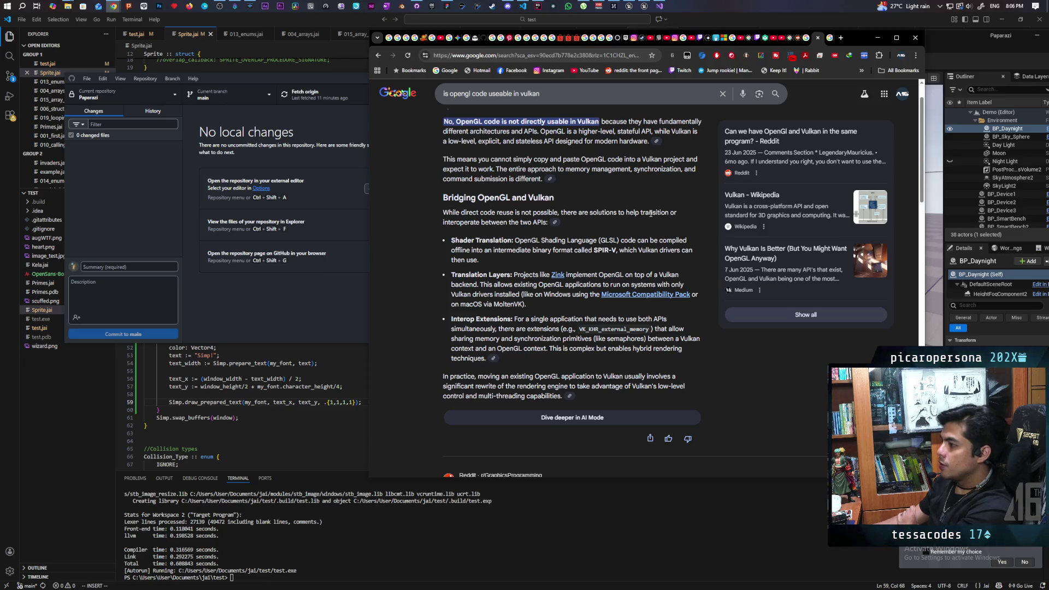
{"action": "scroll", "coordinate": [650, 213], "scroll_direction": "down", "scroll_amount": 1}
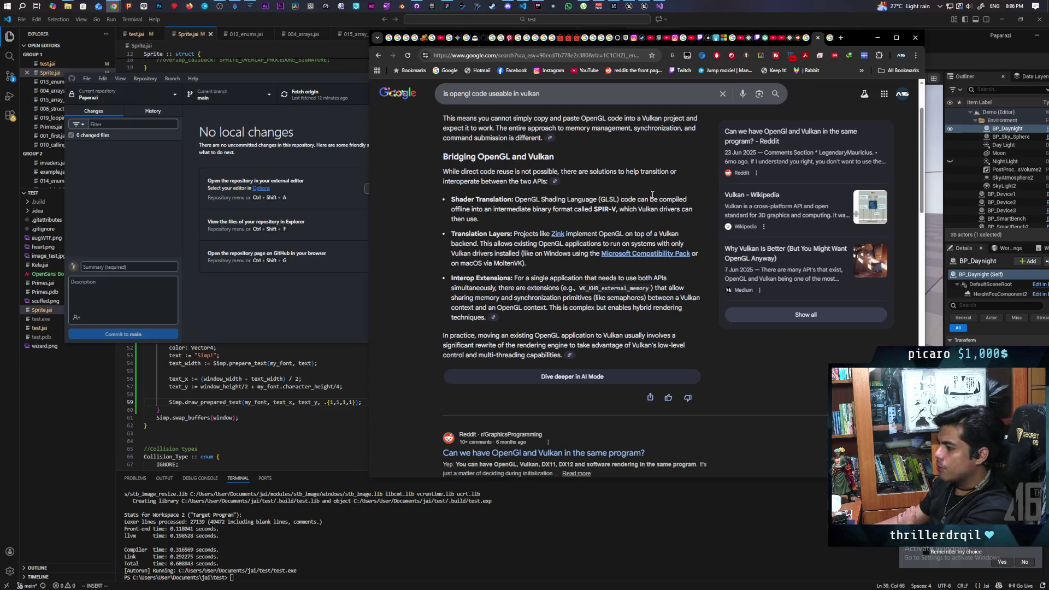
{"action": "left_click", "coordinate": [533, 55]}
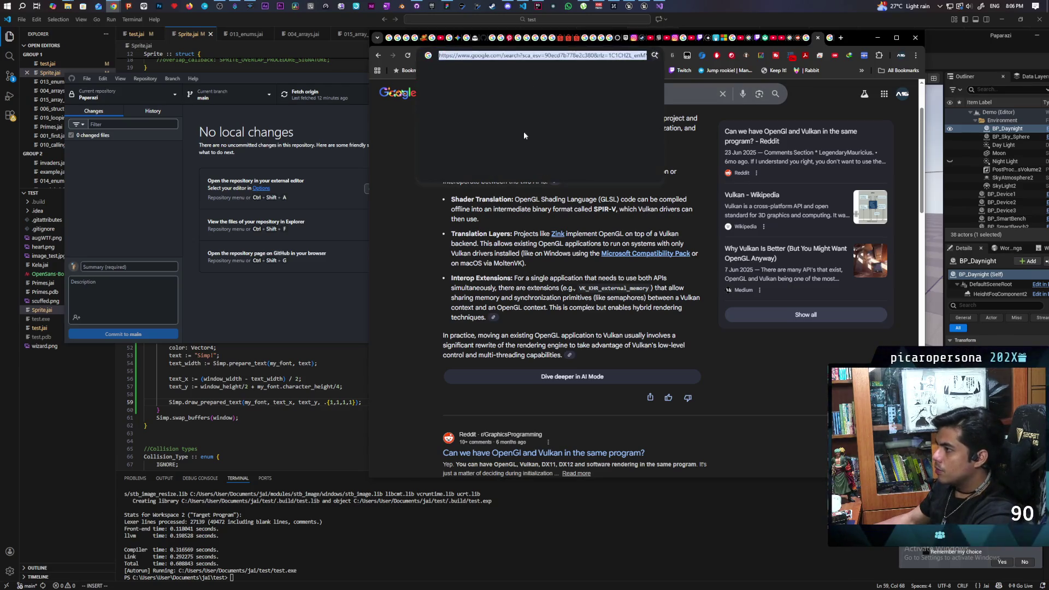
Search 'does vulkan use glsl', then change the query to 'does vulkan use hlsl'
{"action": "type", "text": "does "}
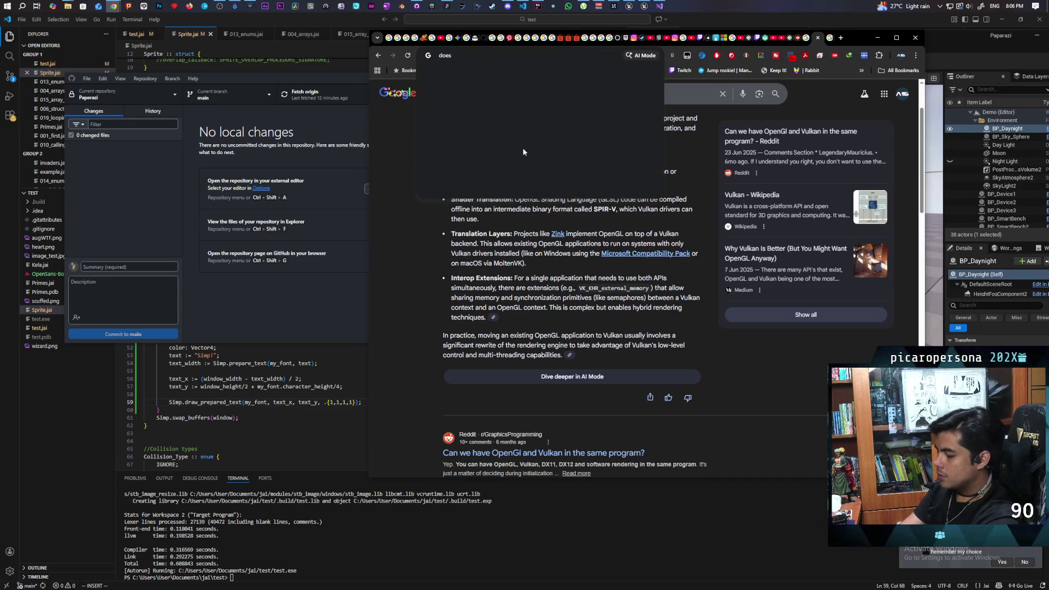
{"action": "type", "text": "vulkan "}
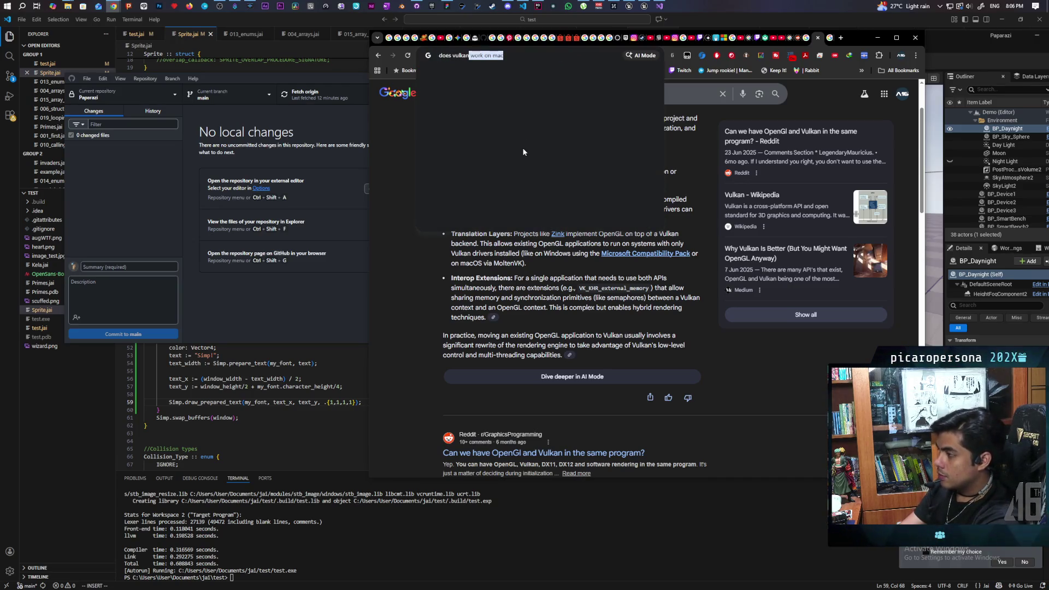
{"action": "type", "text": "use g"}
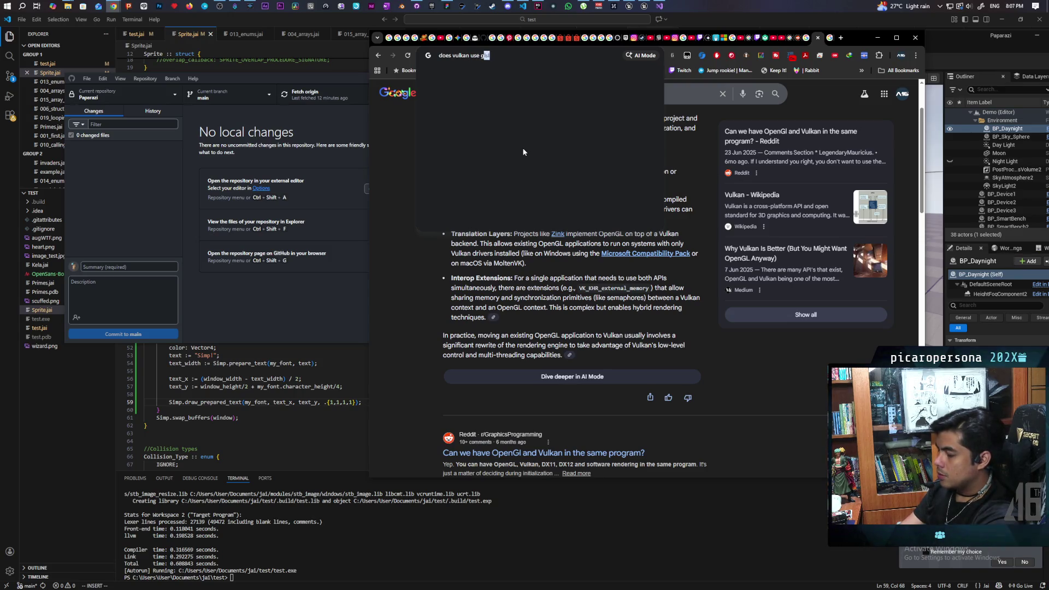
{"action": "key", "text": "Return"}
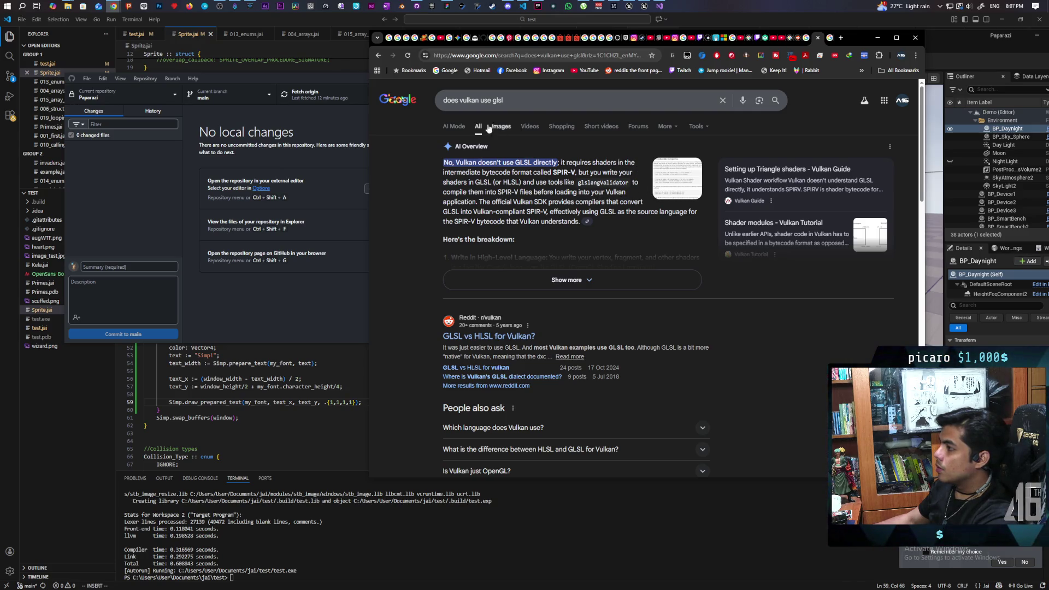
{"action": "double_click", "coordinate": [512, 91]}
{"action": "type", "text": "hlsl"}
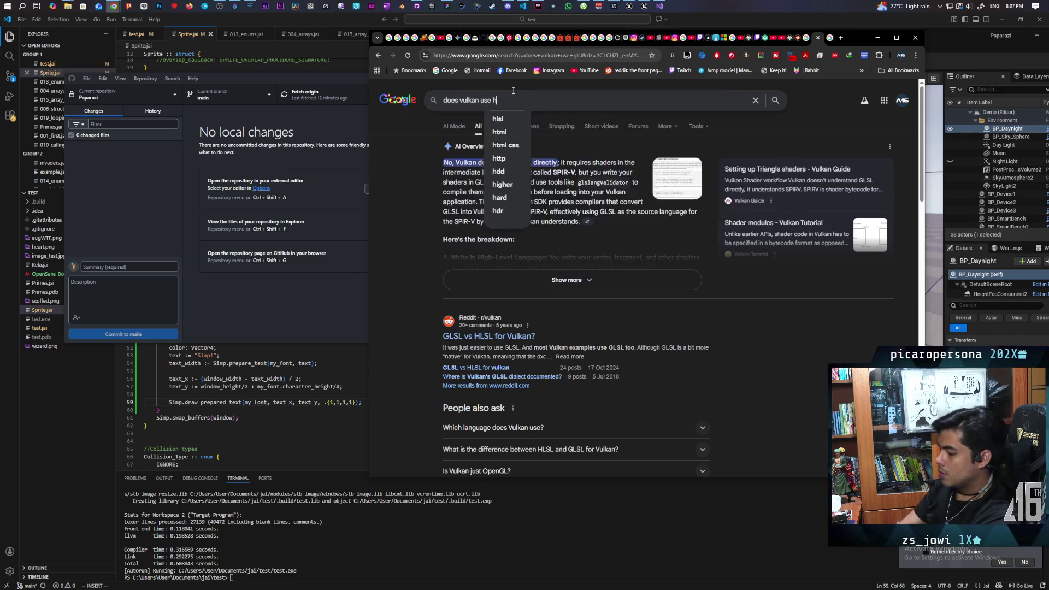
{"action": "key", "text": "Return"}
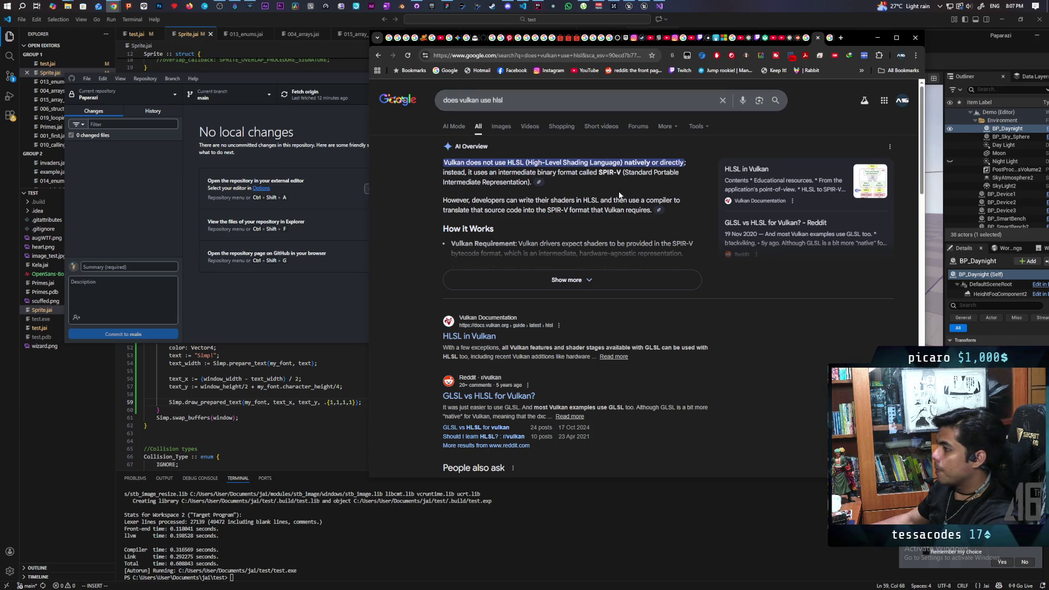
Highlight the AI Overview sentence about compiling HLSL shaders into SPIR-V
{"action": "left_click_drag", "start_coordinate": [573, 201], "coordinate": [675, 197]}
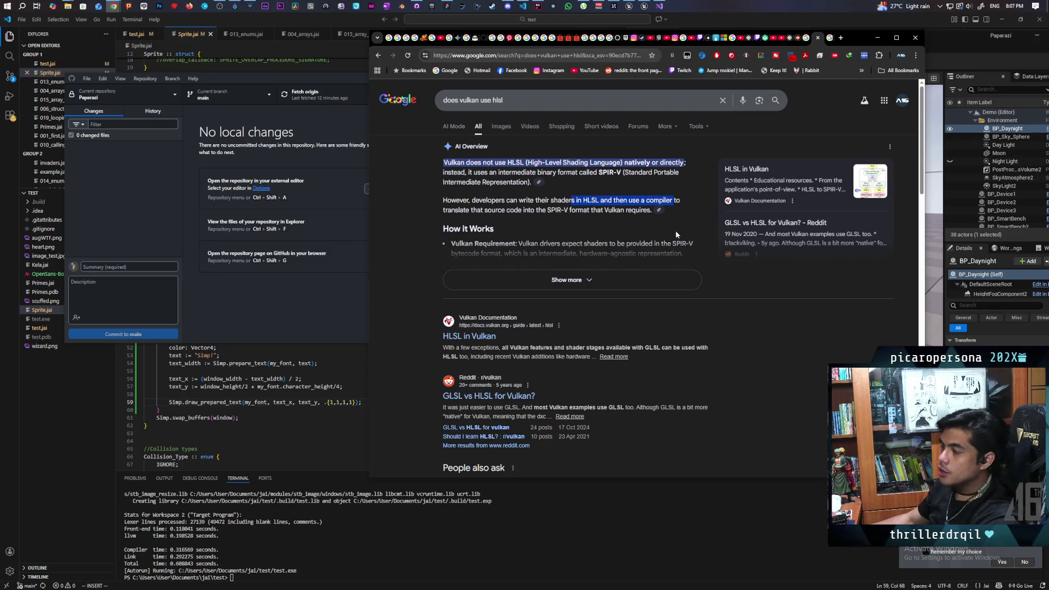
{"action": "left_click", "coordinate": [579, 199]}
{"action": "mouse_move", "coordinate": [582, 200]}
{"action": "left_mouse_down"}
{"action": "mouse_move", "coordinate": [676, 199]}
{"action": "mouse_move", "coordinate": [633, 214]}
{"action": "left_mouse_up"}
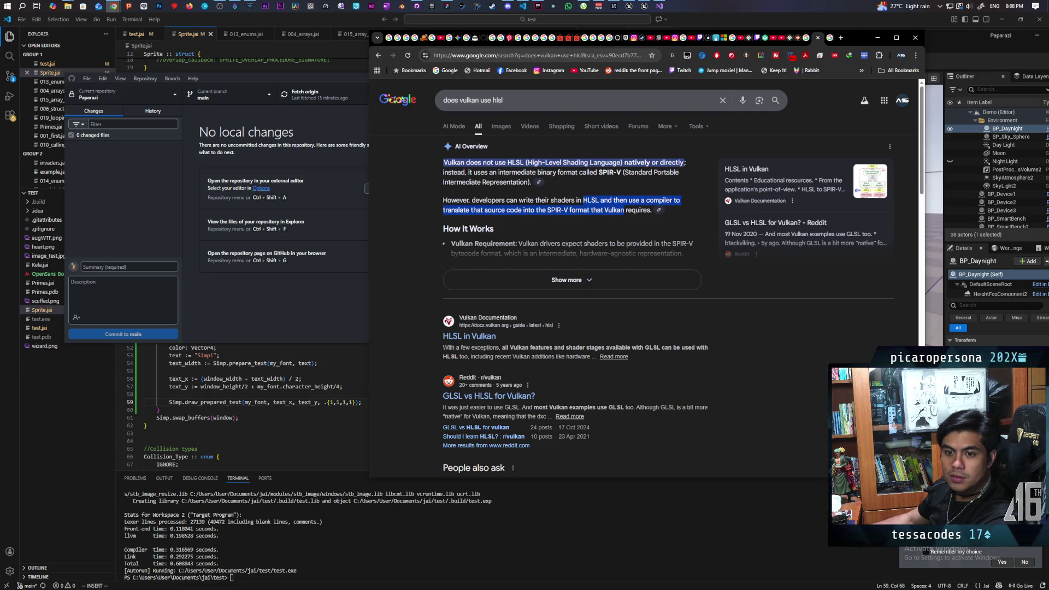
Scroll through the 'does vulkan use hlsl' results and back up to the AI Overview
{"action": "scroll", "coordinate": [688, 227], "scroll_direction": "down", "scroll_amount": 2}
{"action": "scroll", "coordinate": [688, 227], "scroll_direction": "down", "scroll_amount": 1}
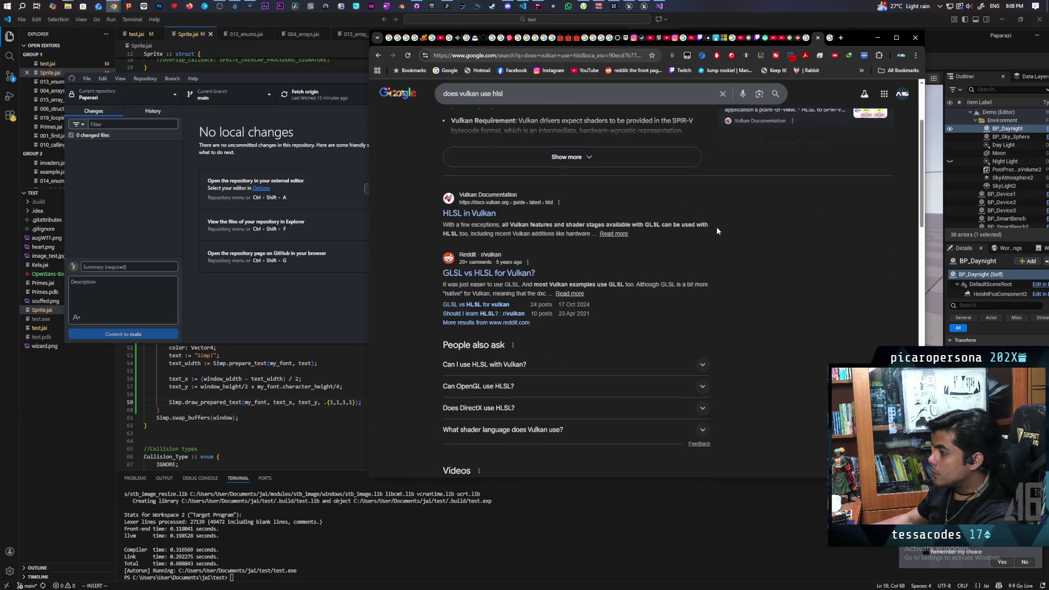
{"action": "scroll", "coordinate": [729, 236], "scroll_direction": "up", "scroll_amount": 2}
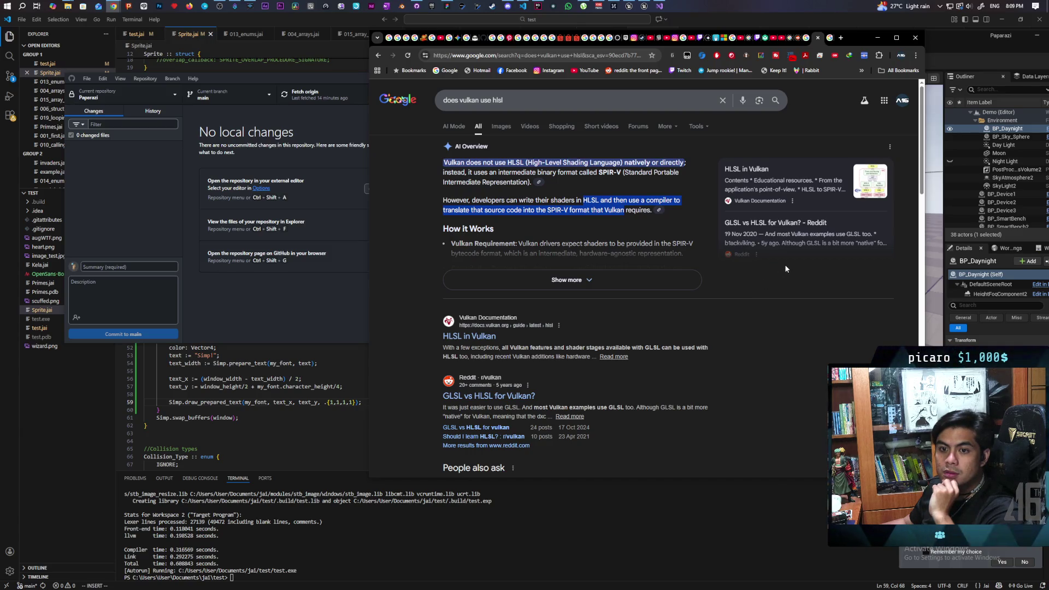
{"action": "scroll", "coordinate": [769, 283], "scroll_direction": "down", "scroll_amount": 3}
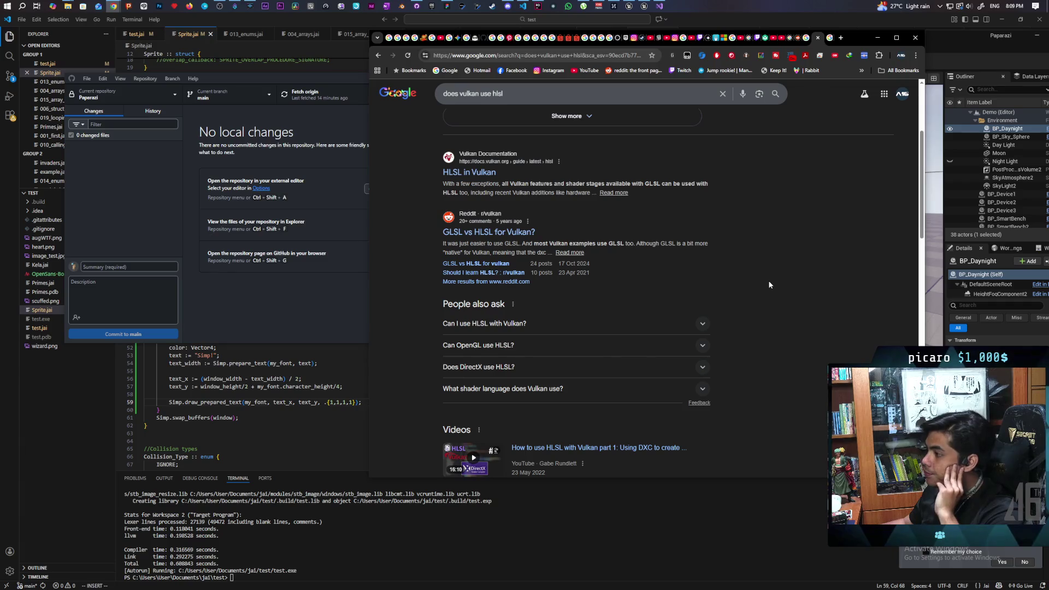
{"action": "scroll", "coordinate": [768, 284], "scroll_direction": "down", "scroll_amount": 3}
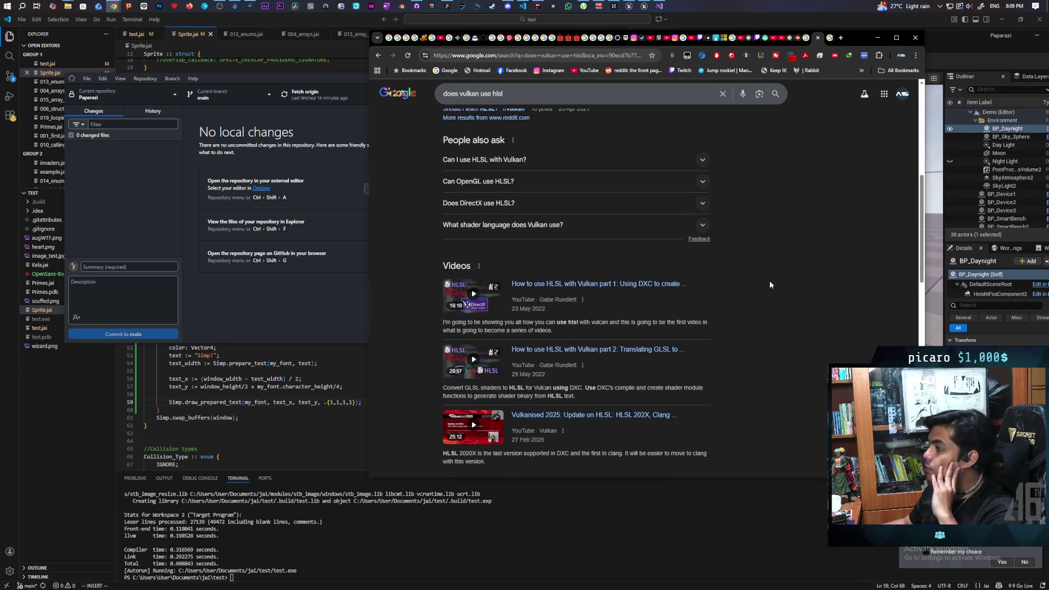
{"action": "scroll", "coordinate": [770, 281], "scroll_direction": "down", "scroll_amount": 1}
{"action": "scroll", "coordinate": [769, 285], "scroll_direction": "down", "scroll_amount": 2}
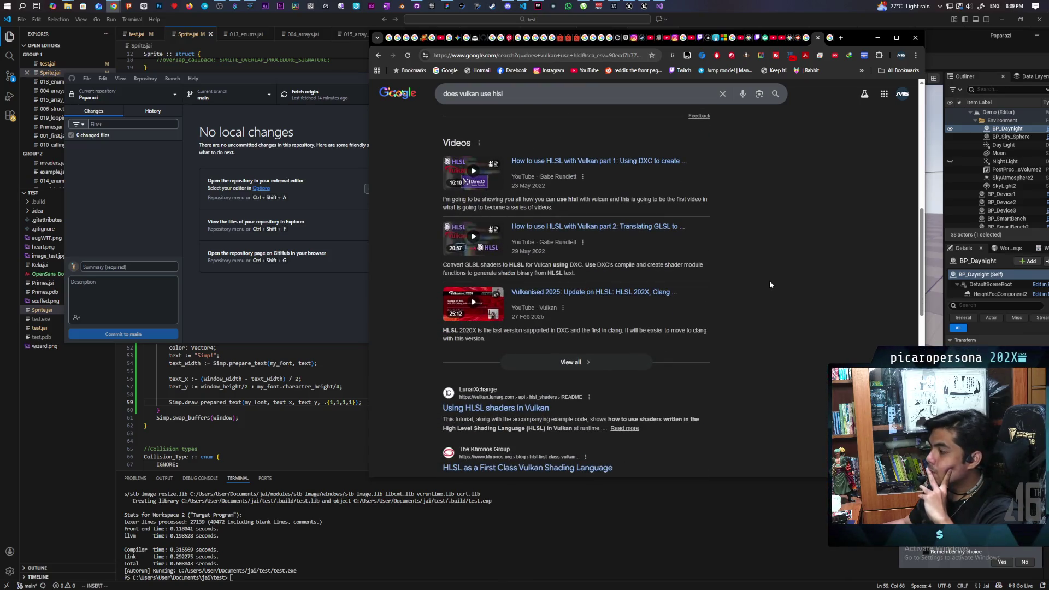
{"action": "scroll", "coordinate": [770, 285], "scroll_direction": "down", "scroll_amount": 2}
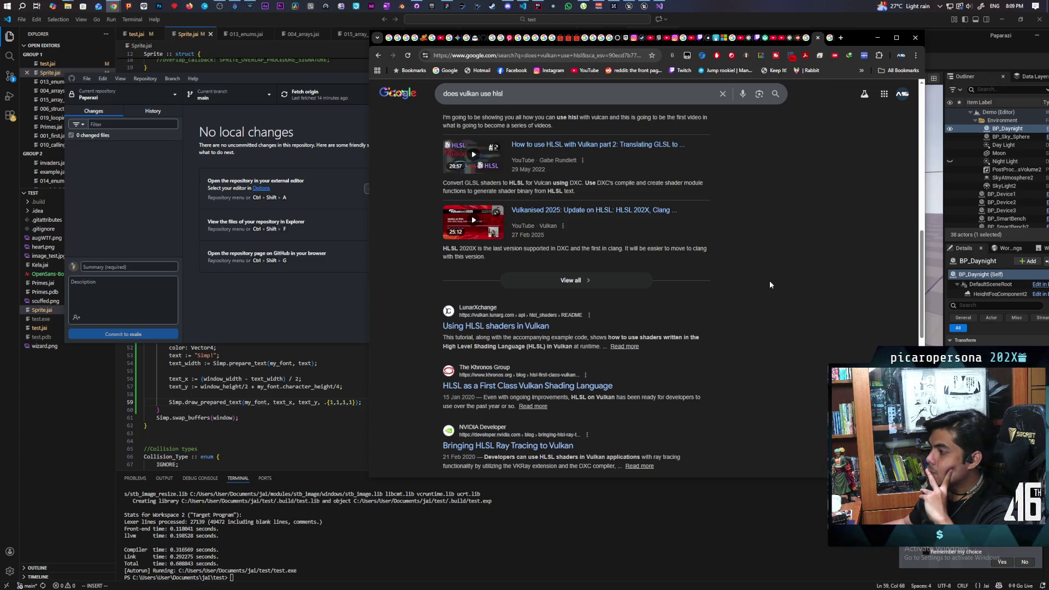
{"action": "scroll", "coordinate": [770, 284], "scroll_direction": "down", "scroll_amount": 3}
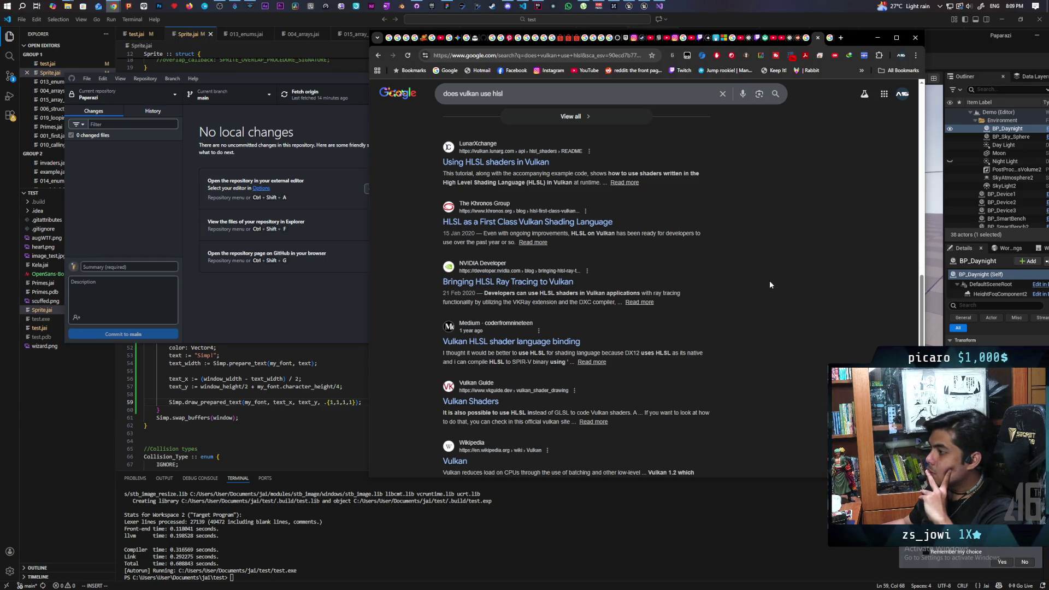
{"action": "scroll", "coordinate": [769, 283], "scroll_direction": "down", "scroll_amount": 2}
{"action": "scroll", "coordinate": [769, 285], "scroll_direction": "up", "scroll_amount": 1}
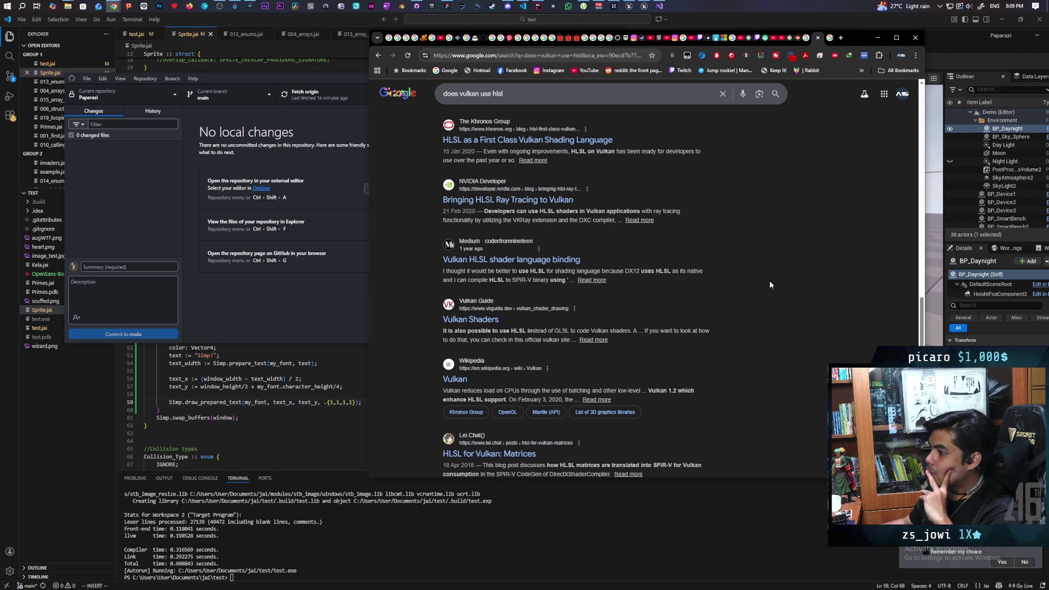
{"action": "scroll", "coordinate": [769, 285], "scroll_direction": "down", "scroll_amount": 1}
{"action": "scroll", "coordinate": [769, 280], "scroll_direction": "down", "scroll_amount": 2}
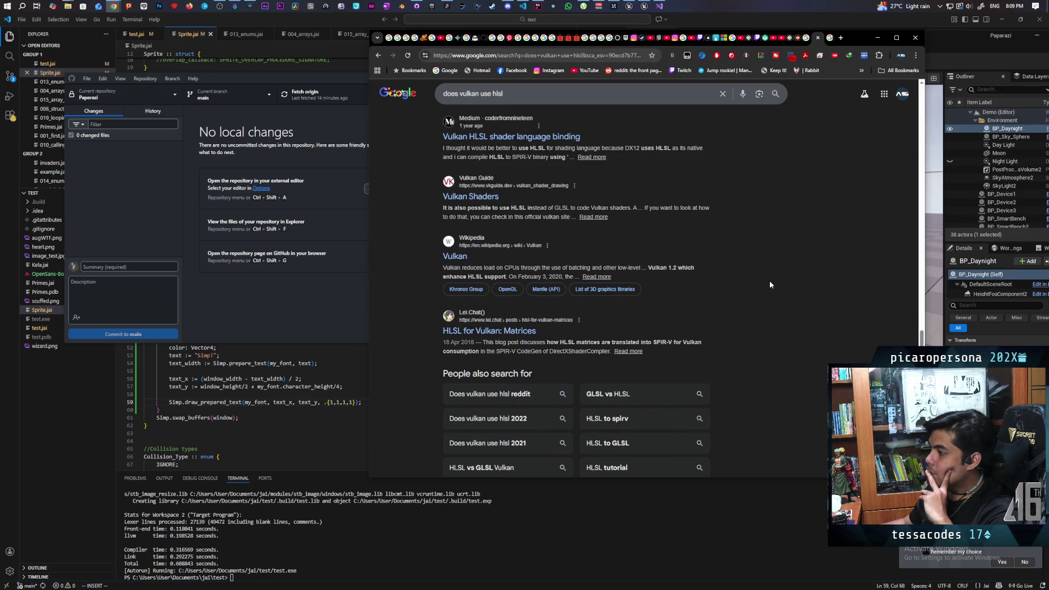
{"action": "scroll", "coordinate": [769, 284], "scroll_direction": "down", "scroll_amount": 2}
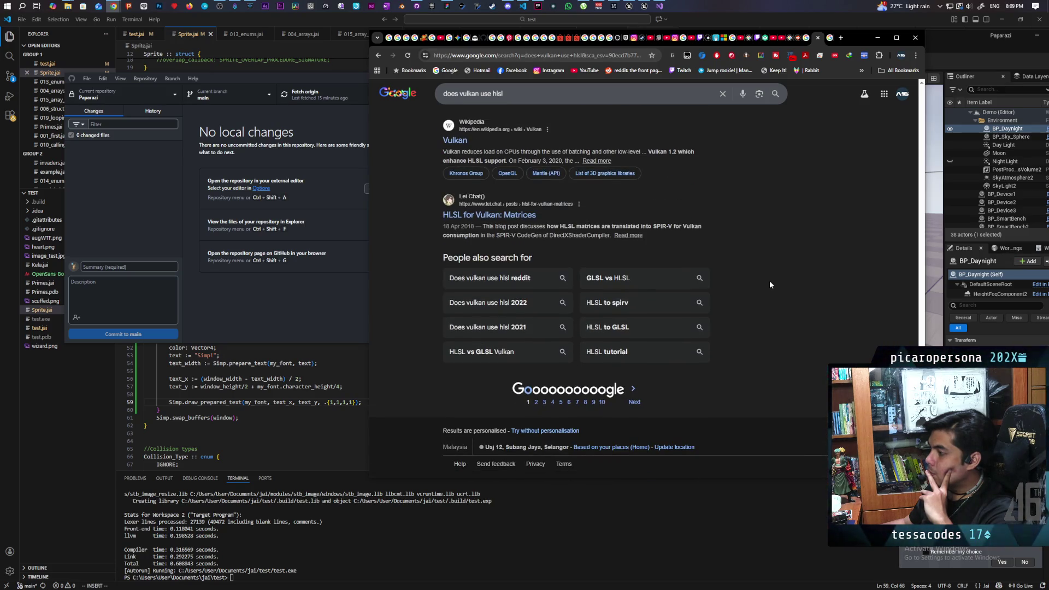
{"action": "scroll", "coordinate": [770, 285], "scroll_direction": "up", "scroll_amount": 1}
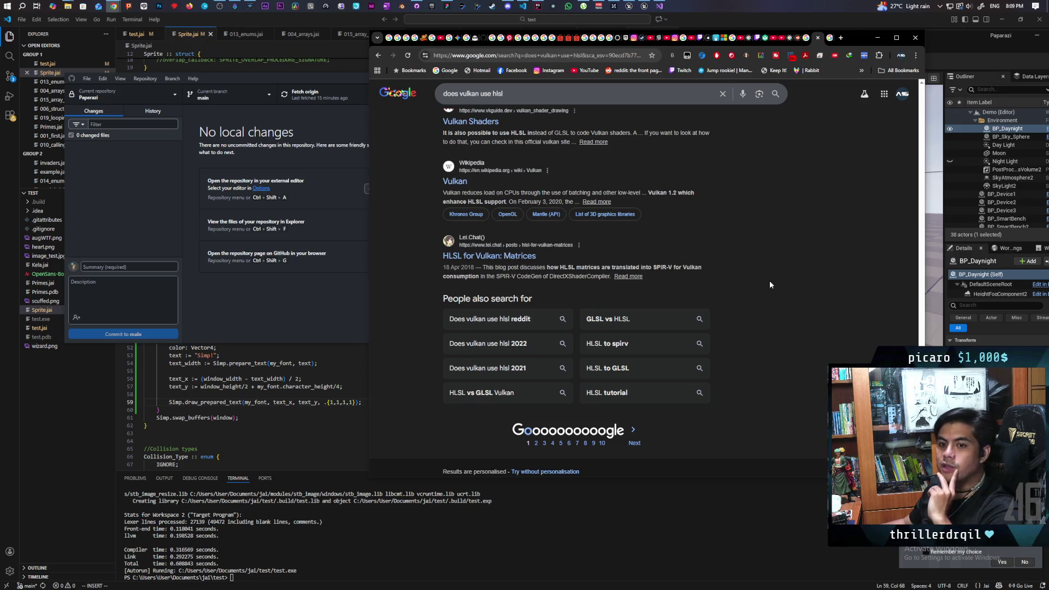
{"action": "scroll", "coordinate": [769, 284], "scroll_direction": "up", "scroll_amount": 2}
{"action": "scroll", "coordinate": [769, 285], "scroll_direction": "up", "scroll_amount": 10}
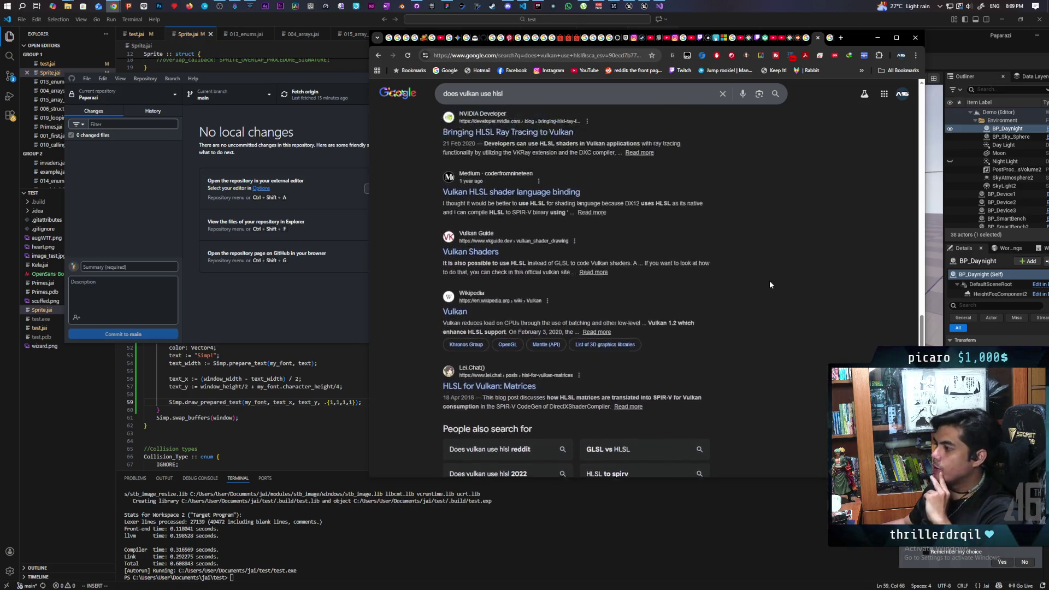
{"action": "scroll", "coordinate": [769, 285], "scroll_direction": "up", "scroll_amount": 10}
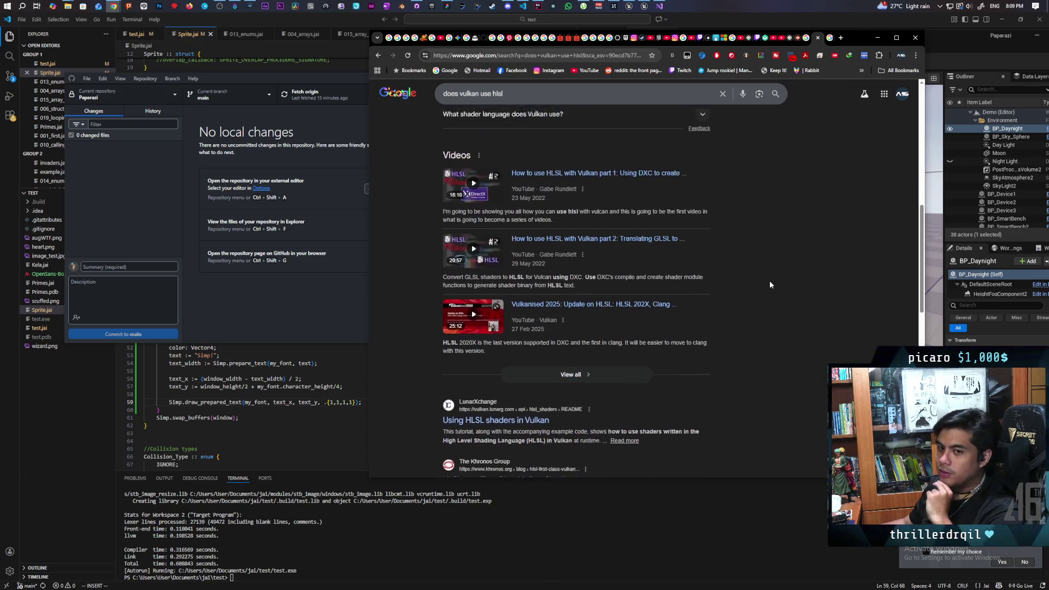
{"action": "scroll", "coordinate": [769, 282], "scroll_direction": "up", "scroll_amount": 1}
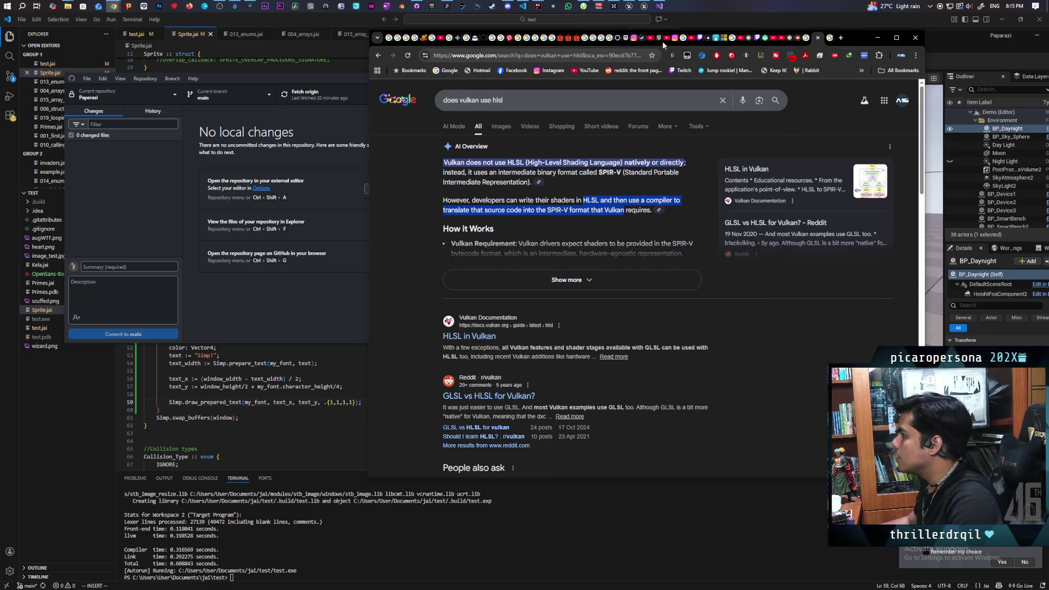
{"action": "left_click", "coordinate": [617, 53]}
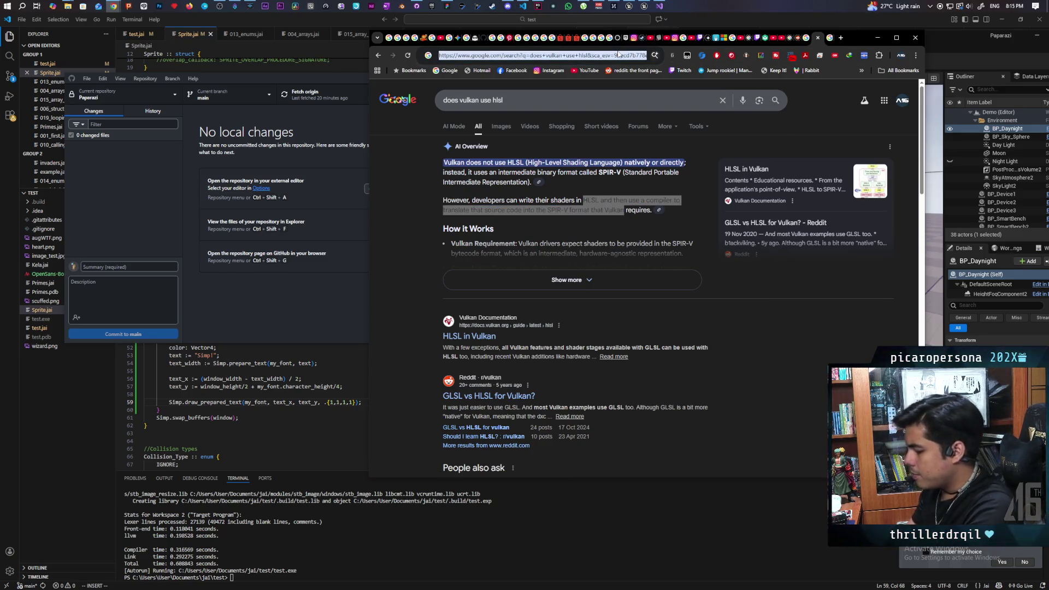
Search Google for 'can mac run vulkan', then close that search tab
{"action": "type", "text": "can "}
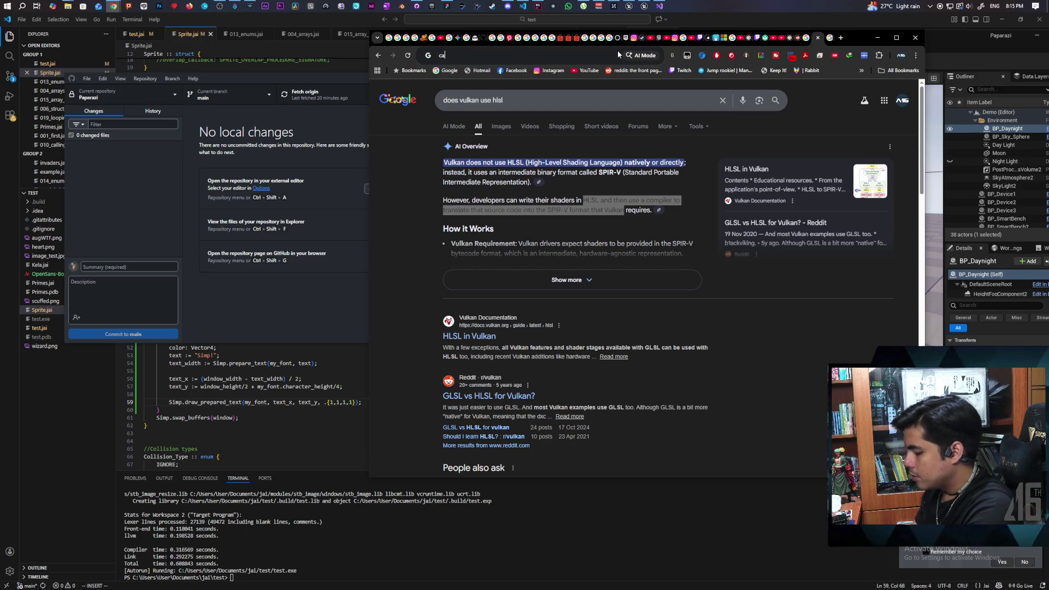
{"action": "type", "text": "mac run v"}
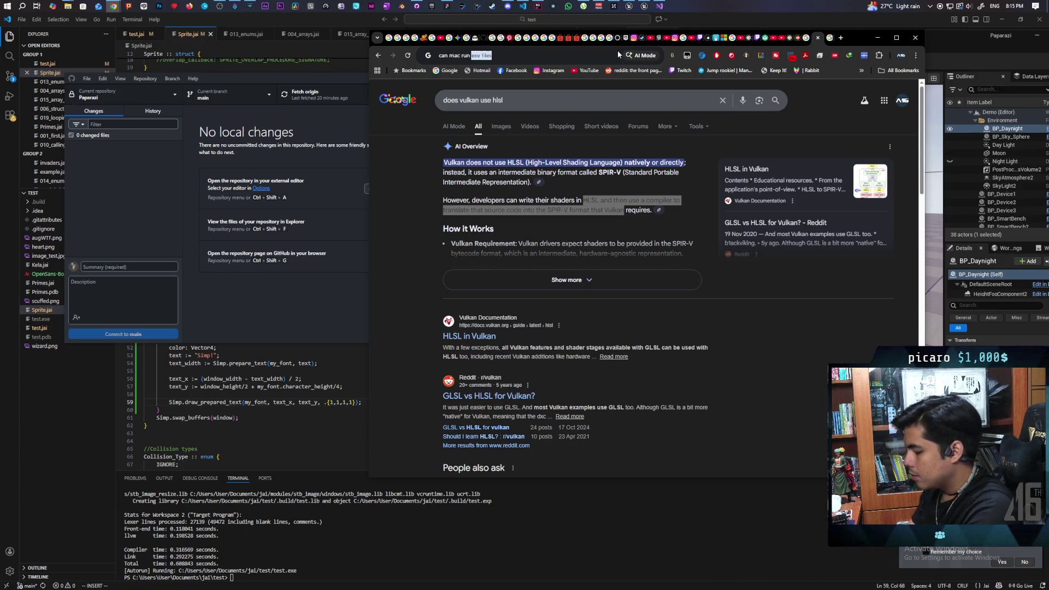
{"action": "type", "text": "ulkan"}
{"action": "key", "text": "Return"}
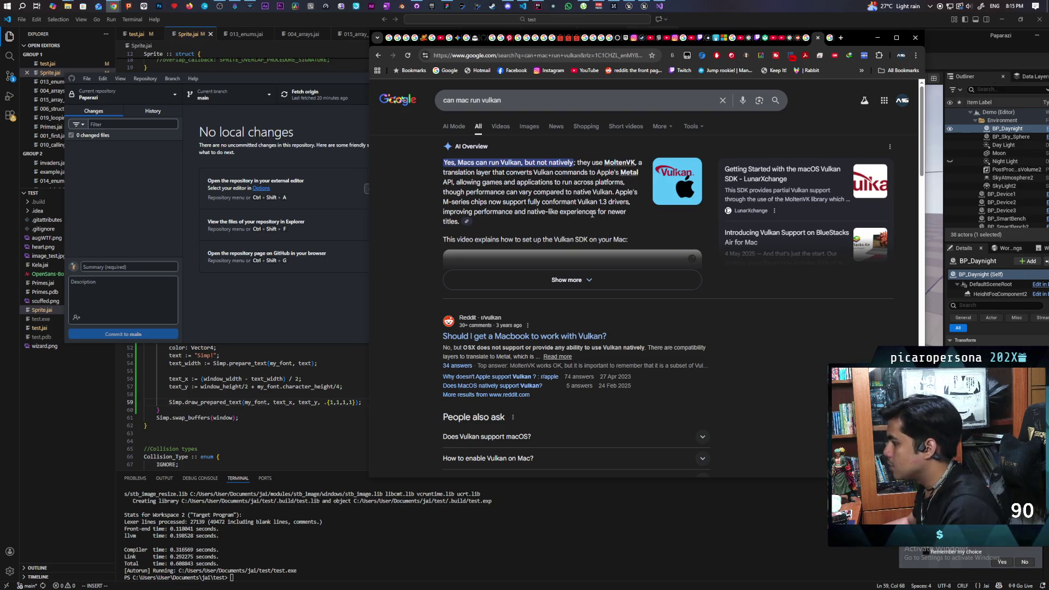
{"action": "left_click", "coordinate": [818, 38]}
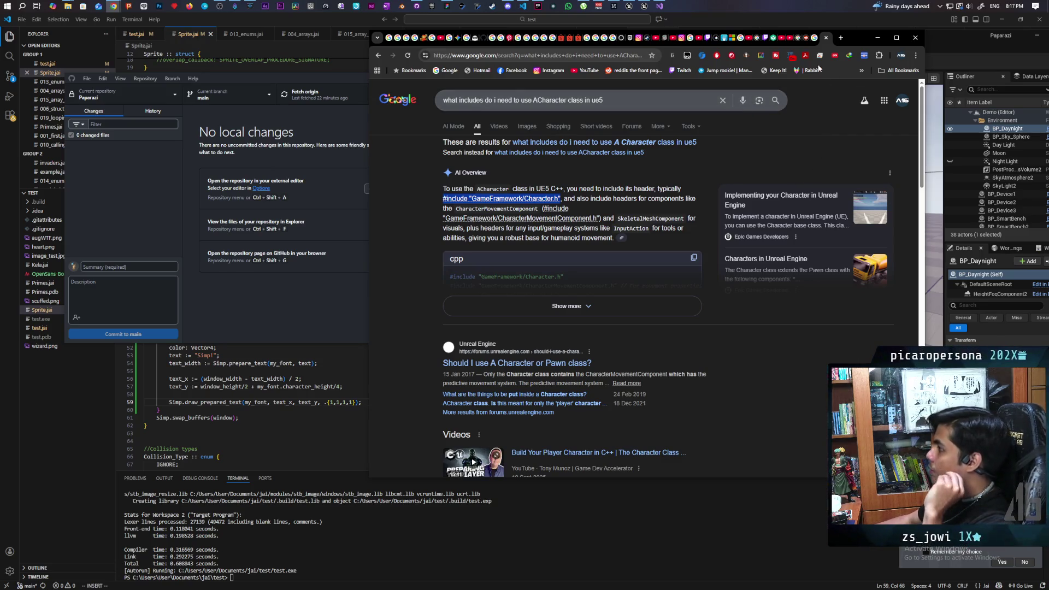
Close the UE5 ACharacter includes search and minimize the browser to reveal Unreal Editor
{"action": "left_click", "coordinate": [825, 37]}
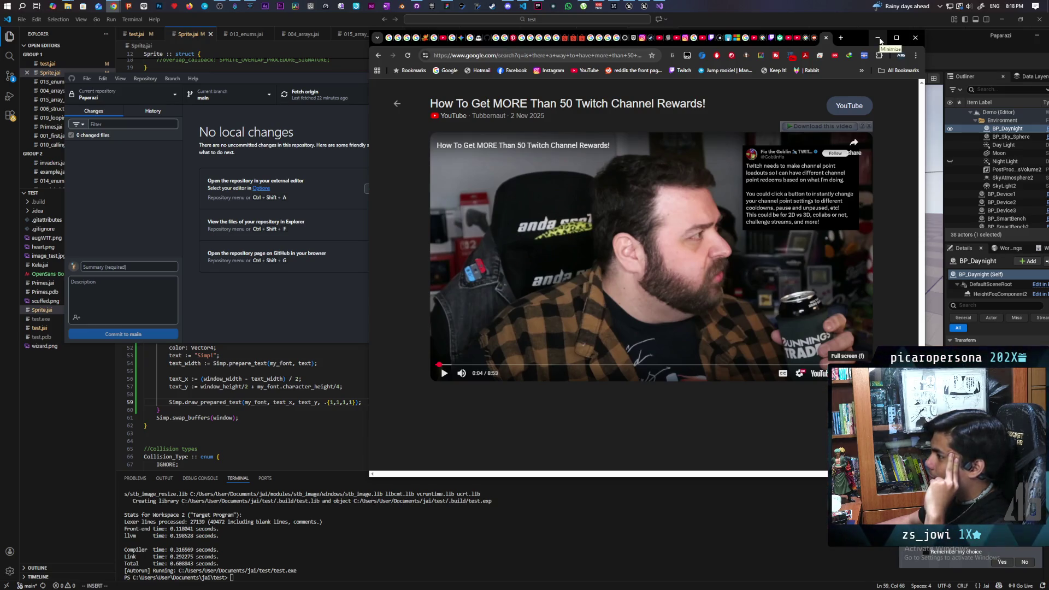
{"action": "left_click", "coordinate": [878, 39]}
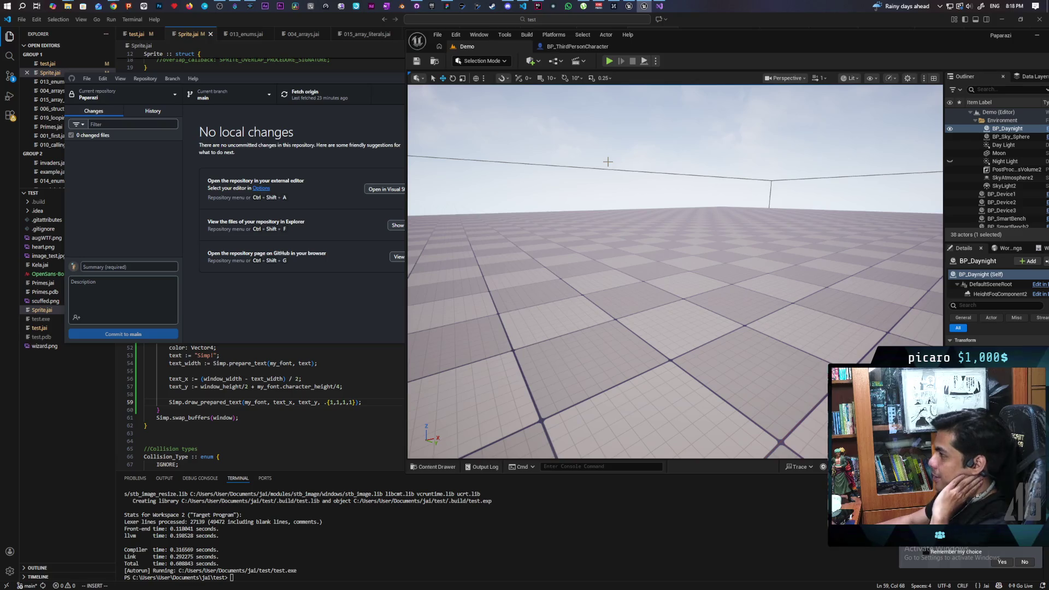
Open the BP_ThirdPersonCharacter blueprint's EventGraph
{"action": "left_click", "coordinate": [579, 48]}
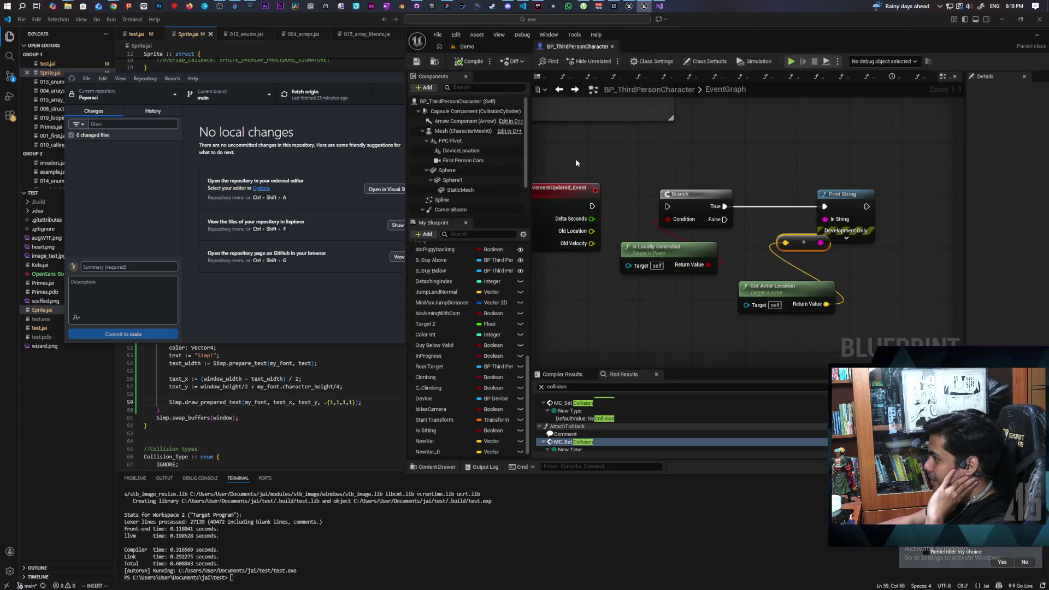
Route Event Tick's execution into Switch Has Authority, then return to the Demo level
{"action": "scroll", "coordinate": [622, 158], "scroll_direction": "down", "scroll_amount": 7}
{"action": "scroll", "coordinate": [739, 293], "scroll_direction": "up", "scroll_amount": 5}
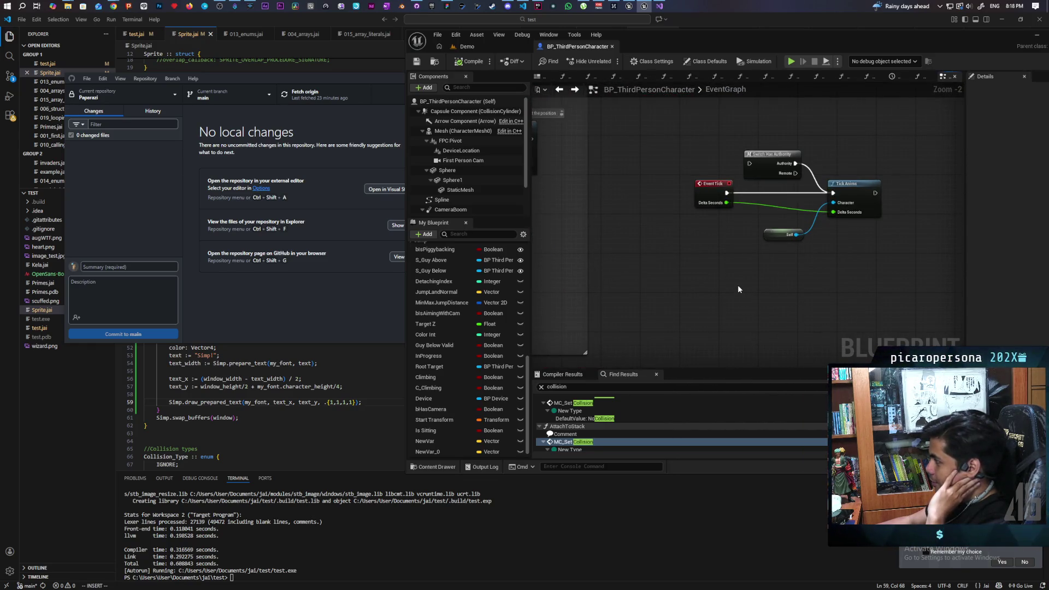
{"action": "left_click_drag", "start_coordinate": [738, 280], "coordinate": [654, 307]}
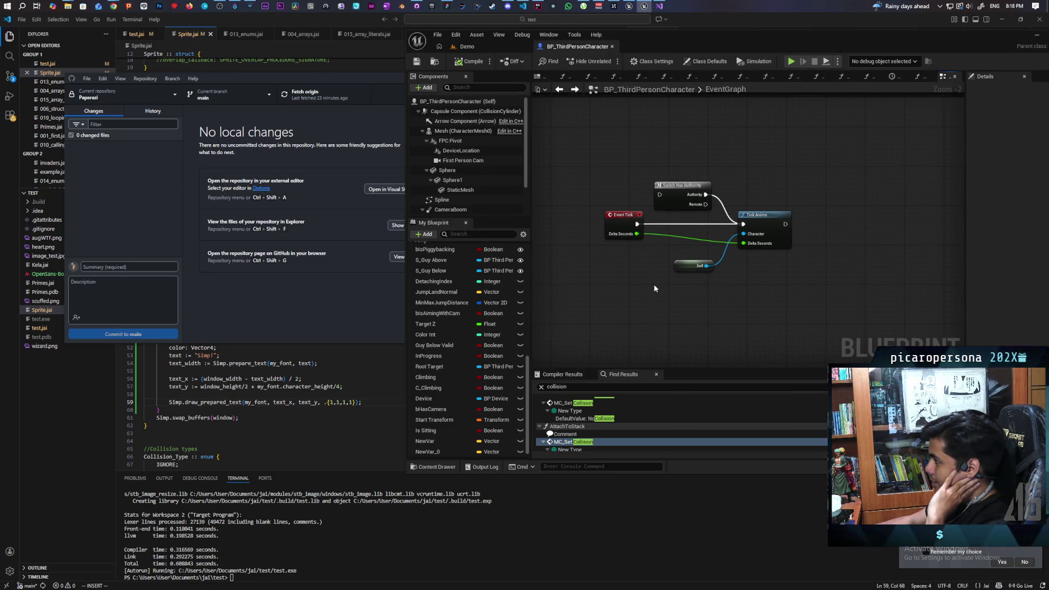
{"action": "scroll", "coordinate": [656, 242], "scroll_direction": "up", "scroll_amount": 2}
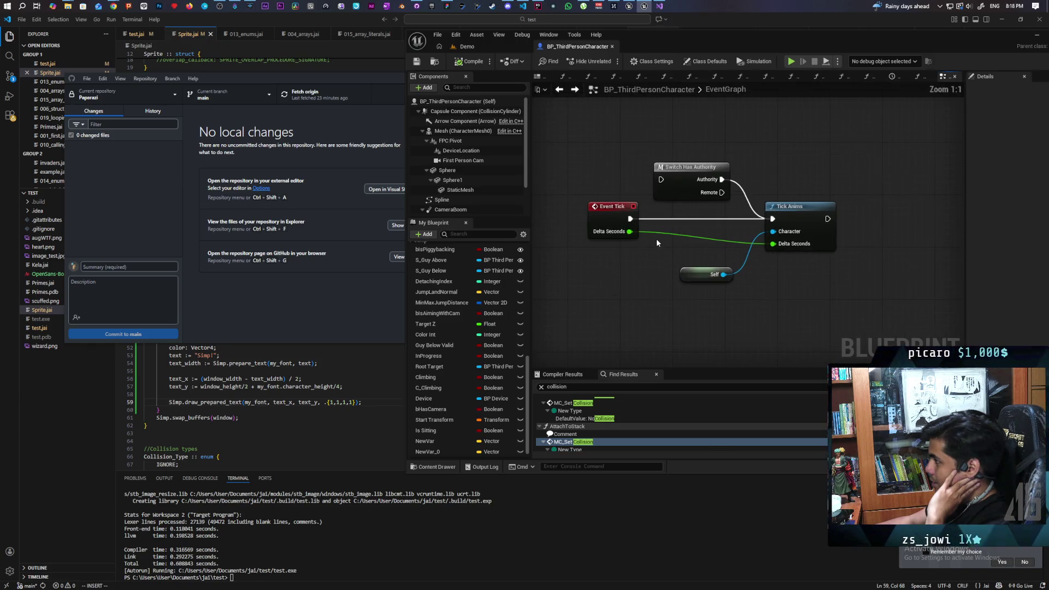
{"action": "left_click_drag", "start_coordinate": [630, 218], "coordinate": [661, 179]}
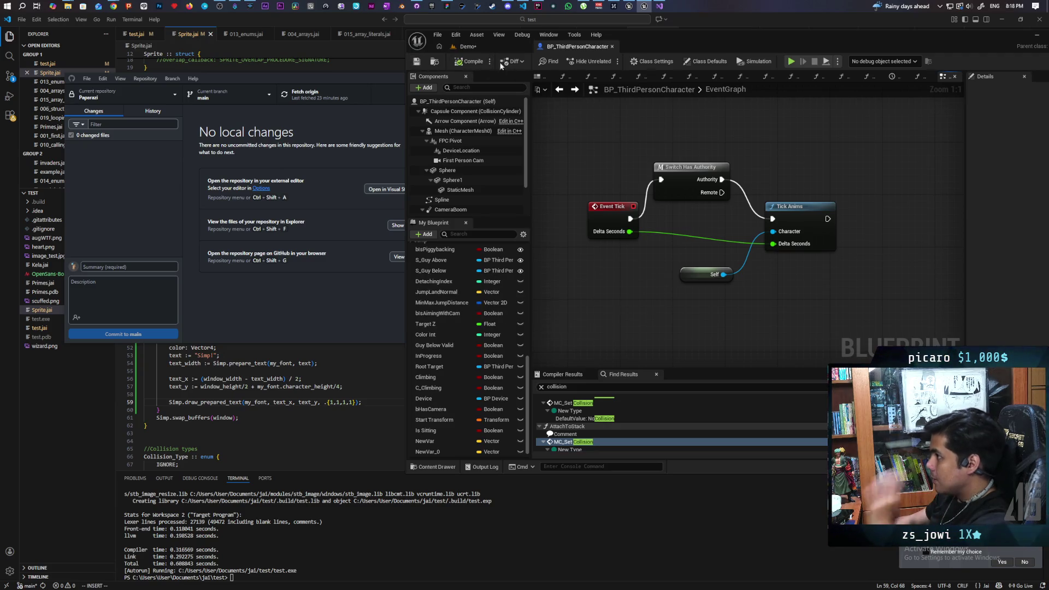
{"action": "left_click", "coordinate": [488, 48]}
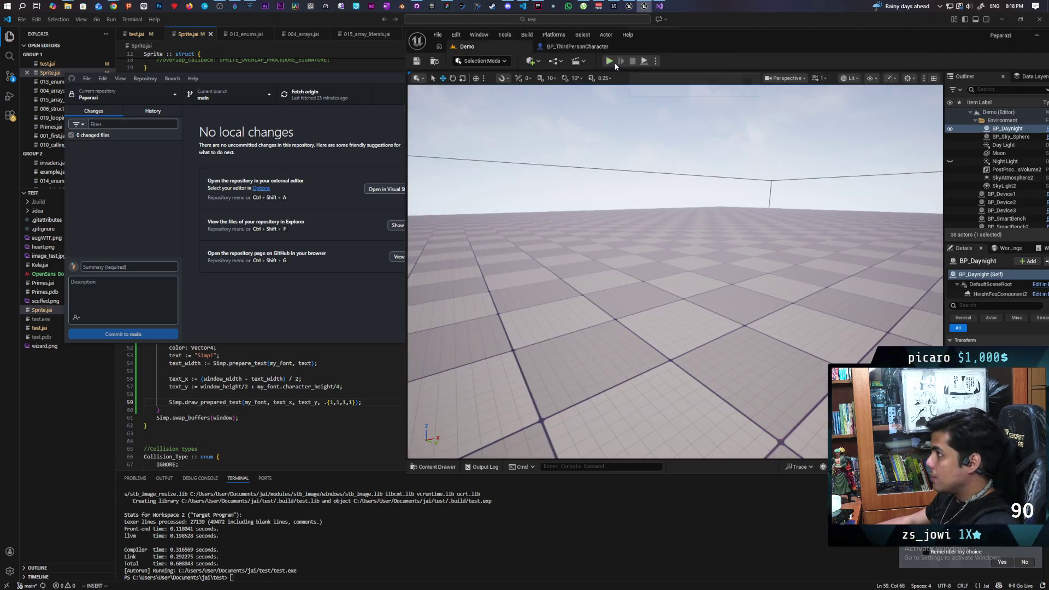
{"action": "key", "text": "alt+p"}
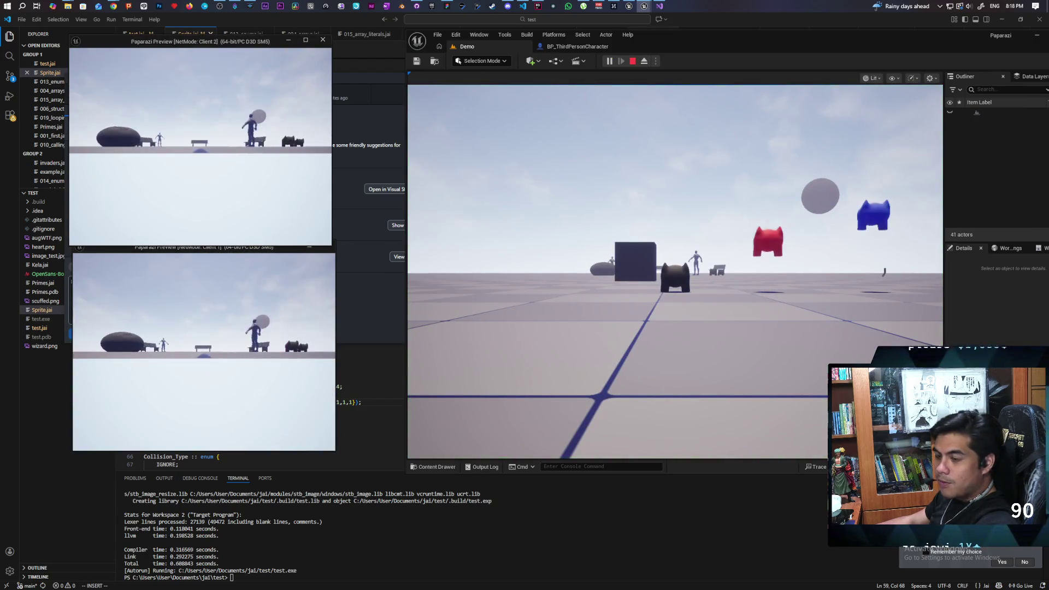
{"action": "key", "text": "w"}
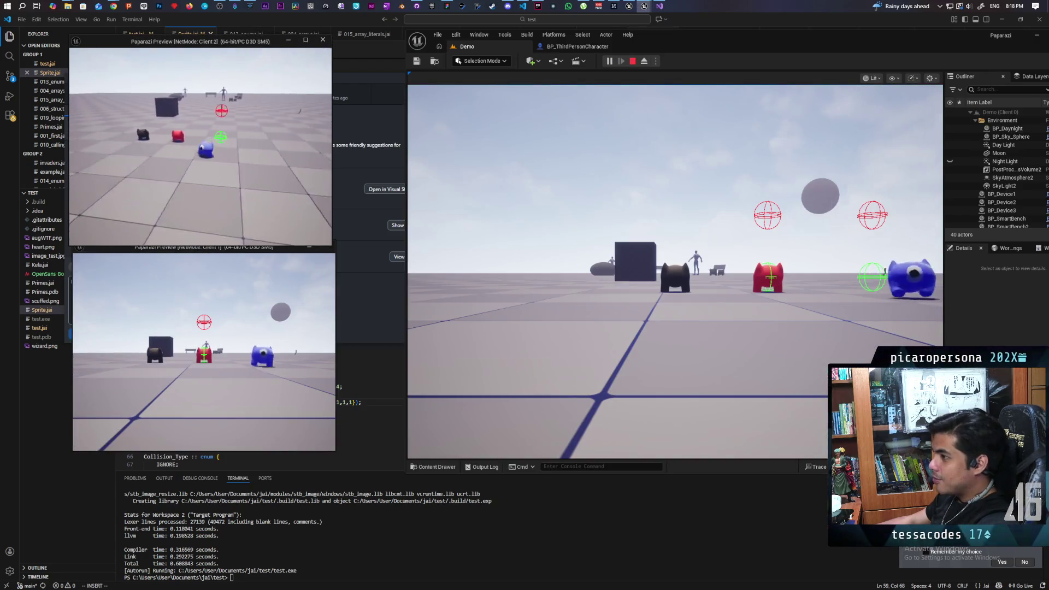
{"action": "key", "text": "w"}
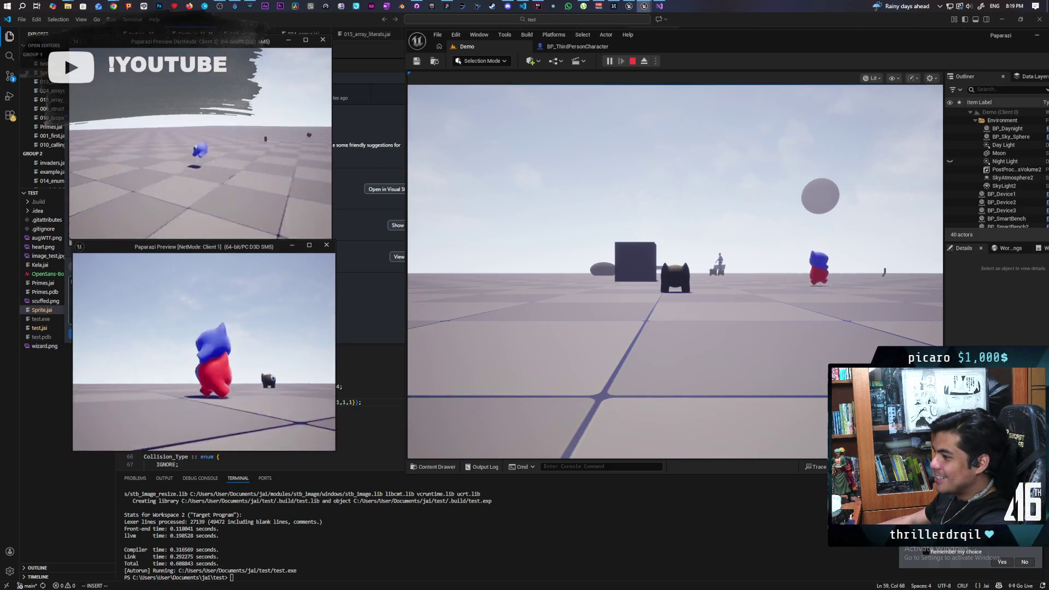
{"action": "key", "text": "Escape"}
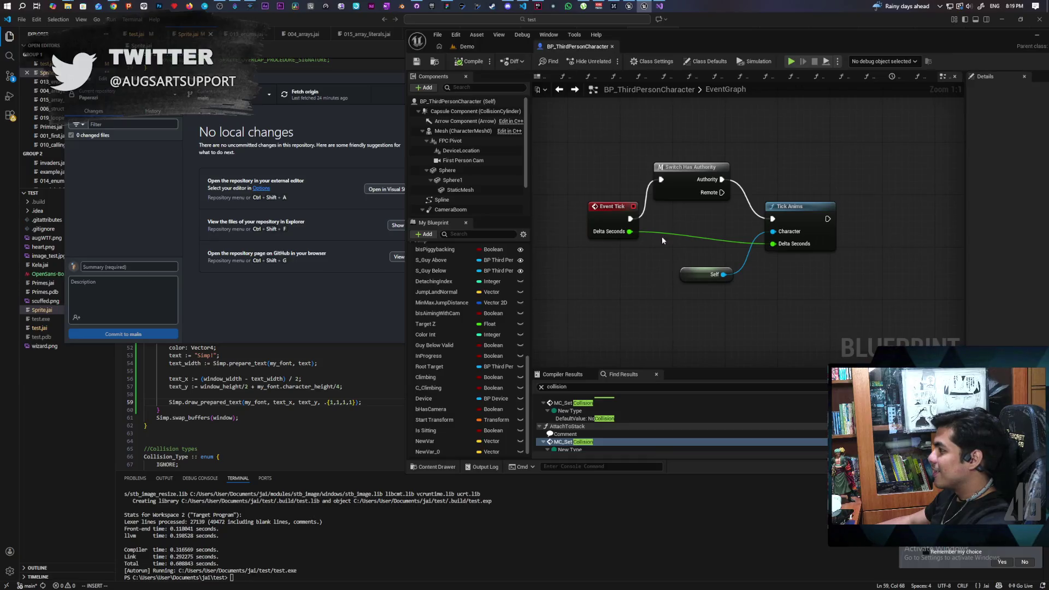
Wire Event Tick straight into Tick Anims, save, and test in a two-client play session
{"action": "left_click_drag", "start_coordinate": [630, 219], "coordinate": [772, 219]}
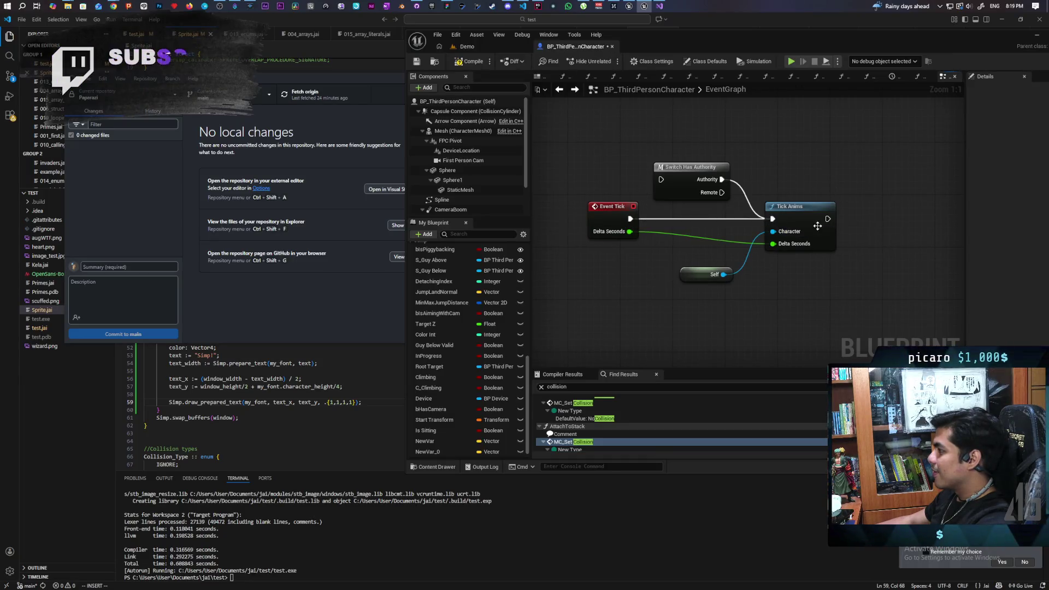
{"action": "key", "text": "ctrl+shift+s"}
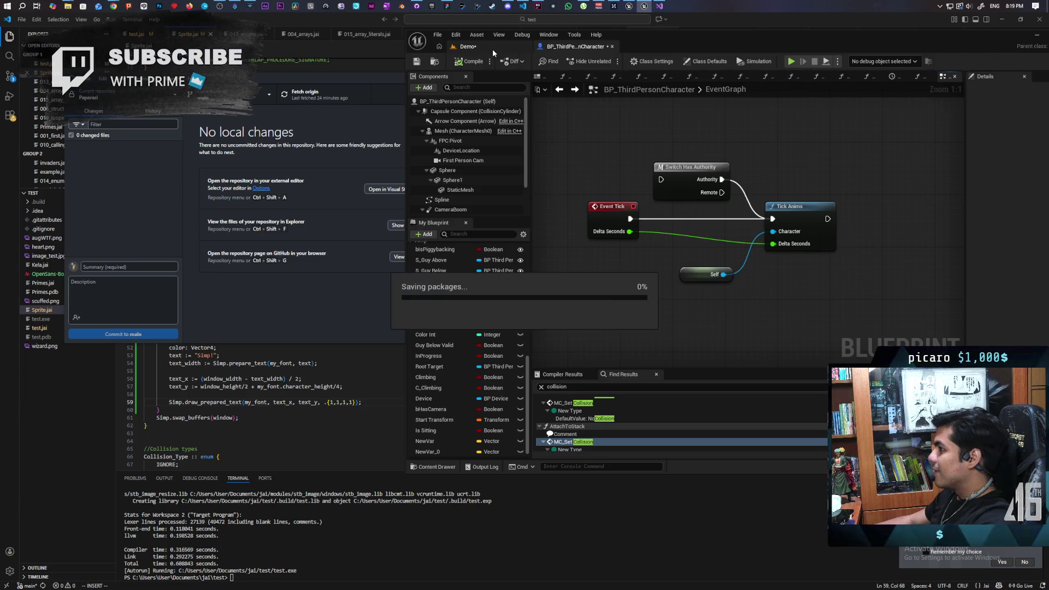
{"action": "left_click", "coordinate": [492, 48]}
{"action": "left_click", "coordinate": [610, 62]}
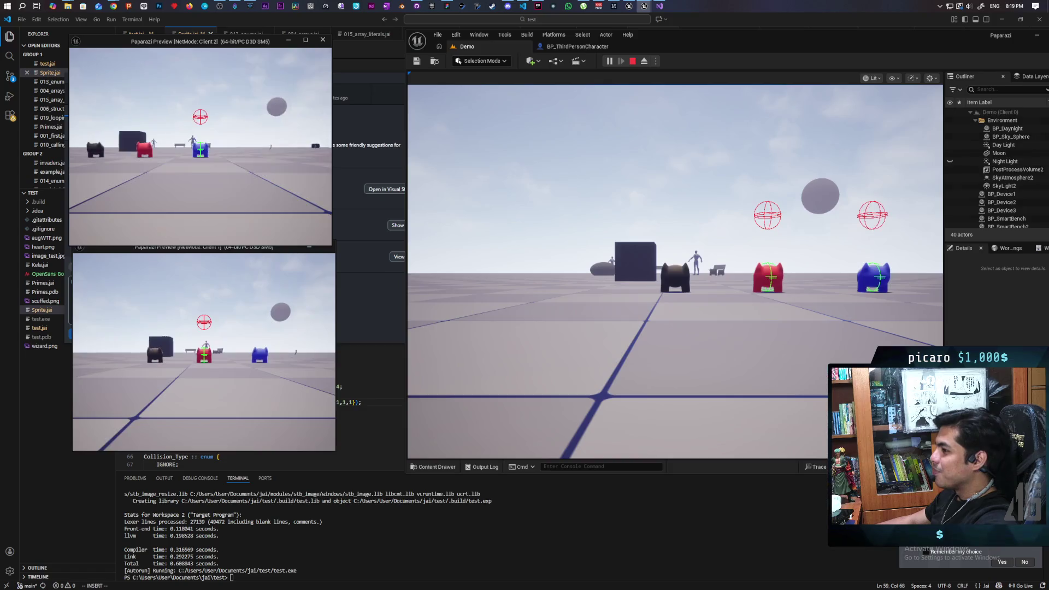
{"action": "key", "text": "w"}
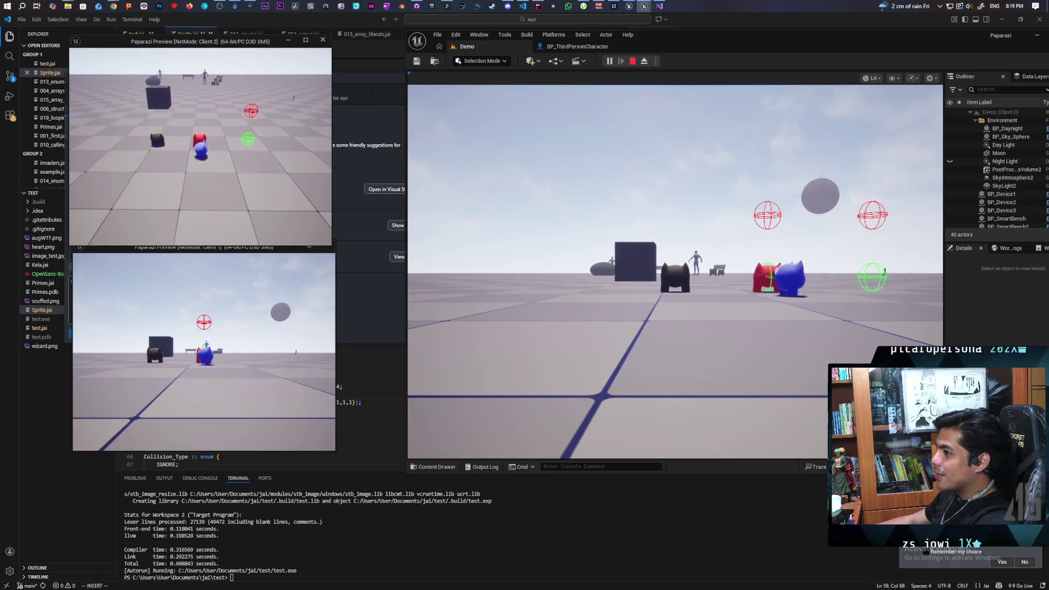
{"action": "key", "text": "d"}
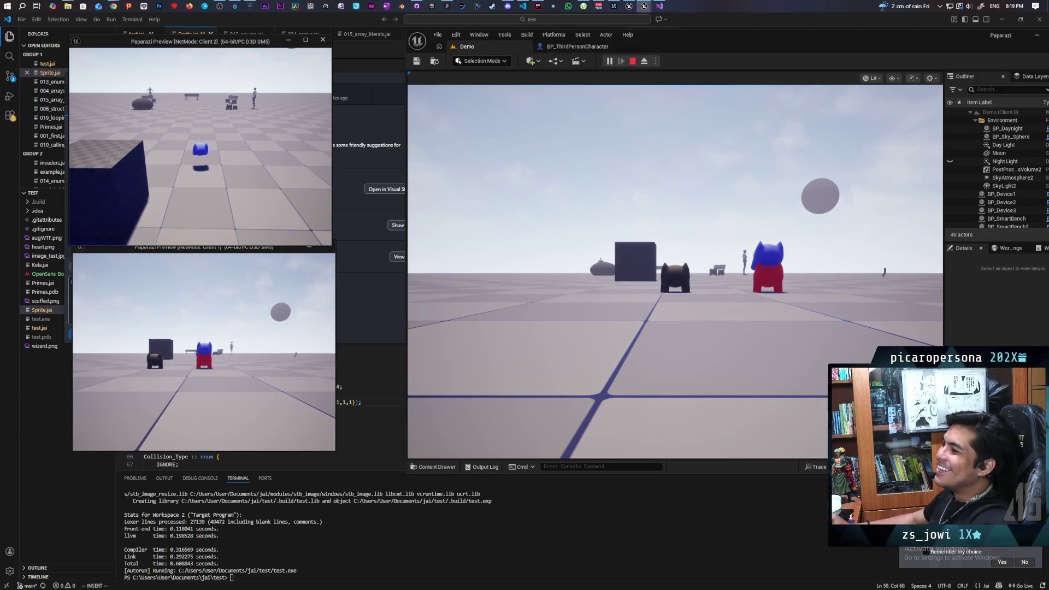
{"action": "key", "text": "Escape"}
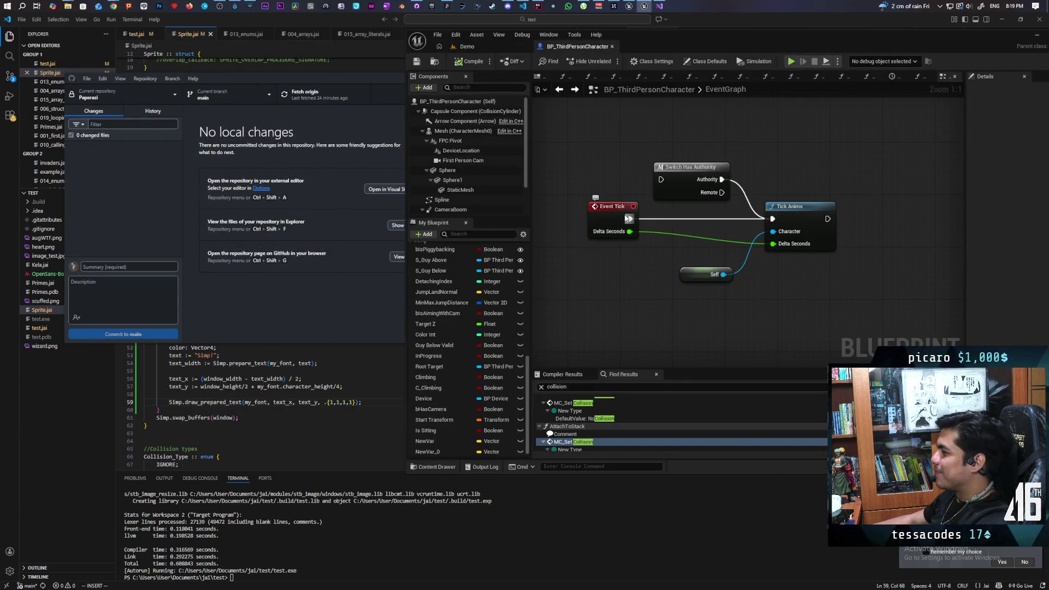
Wire OnCharacterMovementUpdated's exec output into the Branch node, then return to the Demo level
{"action": "scroll", "coordinate": [686, 253], "scroll_direction": "down", "scroll_amount": 3}
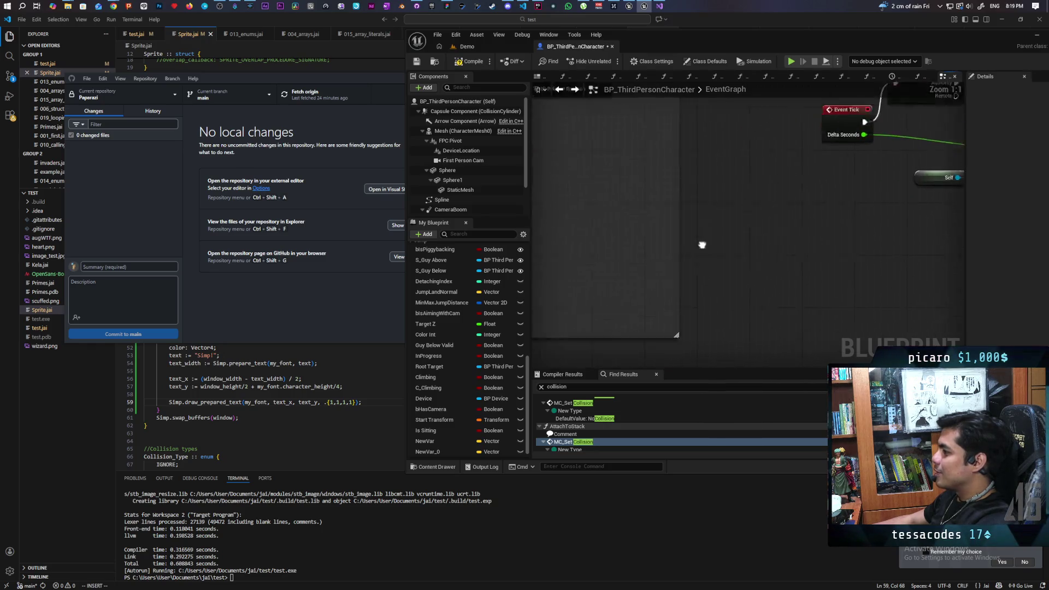
{"action": "scroll", "coordinate": [838, 236], "scroll_direction": "up", "scroll_amount": 2}
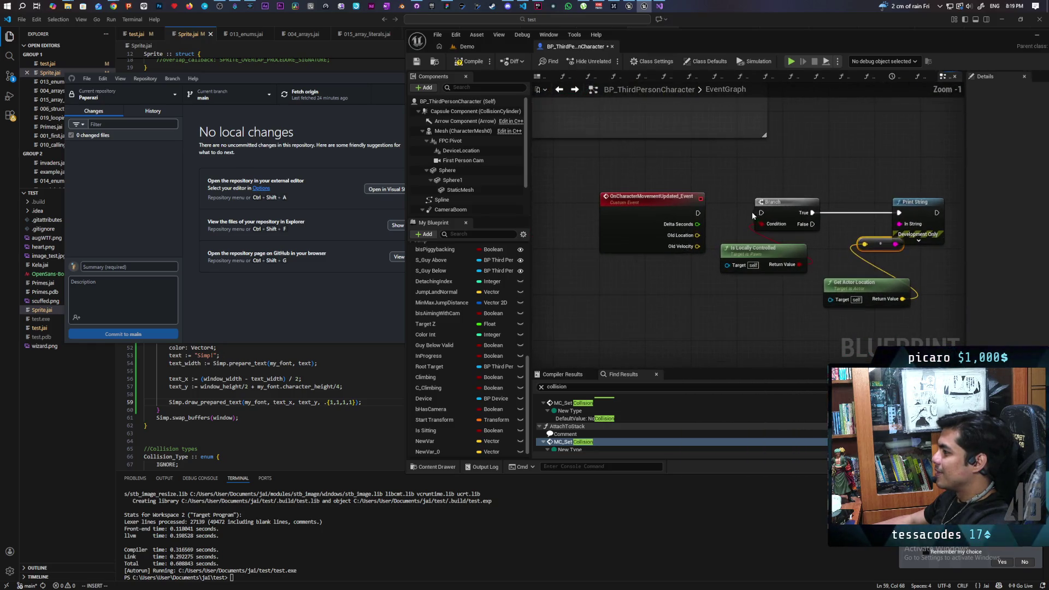
{"action": "mouse_move", "coordinate": [697, 218]}
{"action": "left_mouse_down"}
{"action": "mouse_move", "coordinate": [674, 218]}
{"action": "mouse_move", "coordinate": [761, 216]}
{"action": "left_mouse_up"}
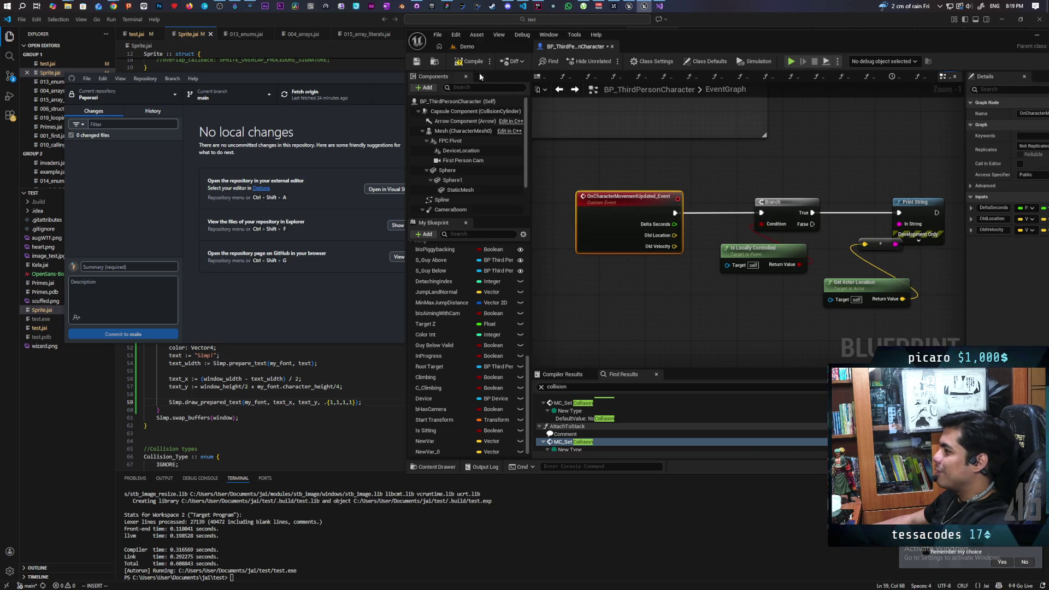
{"action": "left_click", "coordinate": [480, 46]}
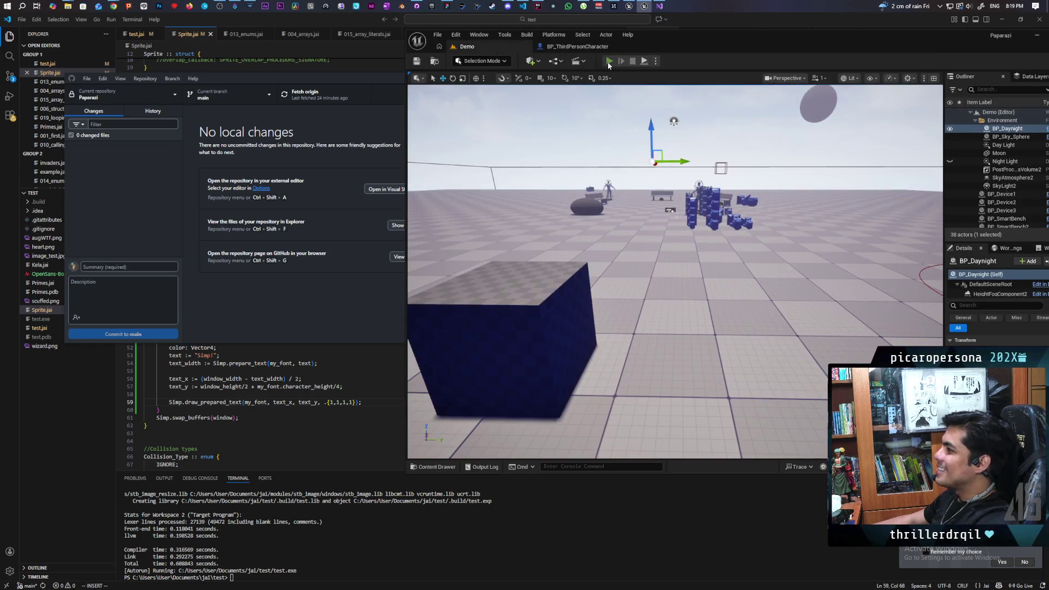
{"action": "left_click", "coordinate": [608, 61]}
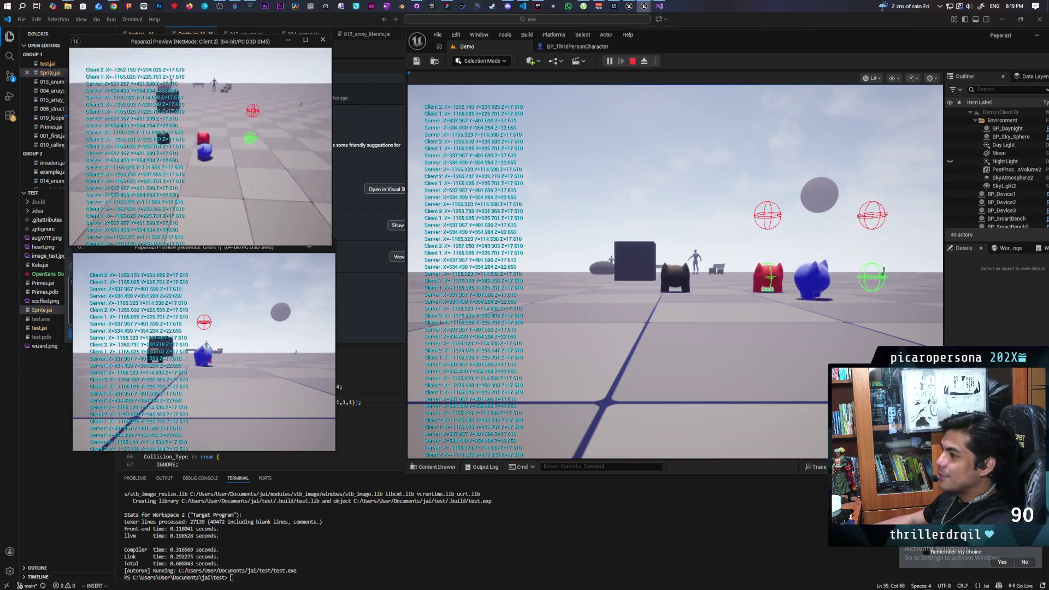
{"action": "key", "text": "w"}
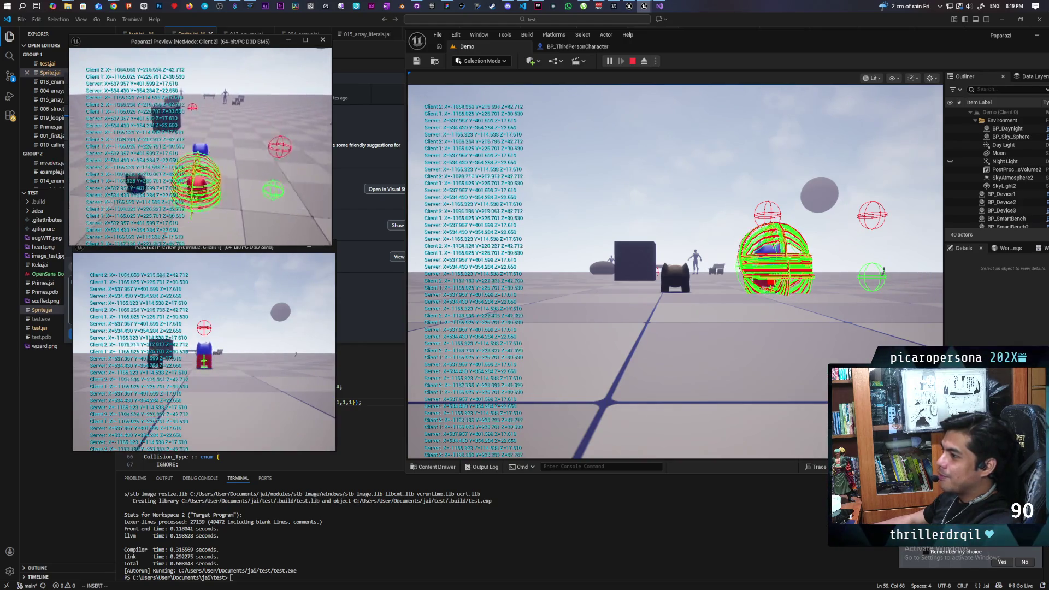
{"action": "key", "text": "w"}
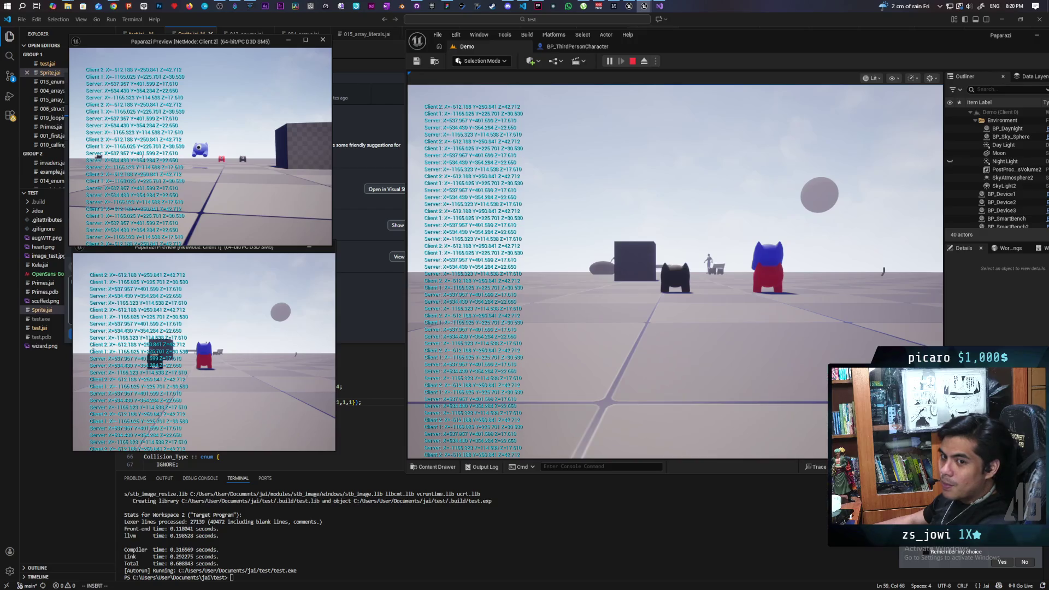
{"action": "key", "text": "Escape"}
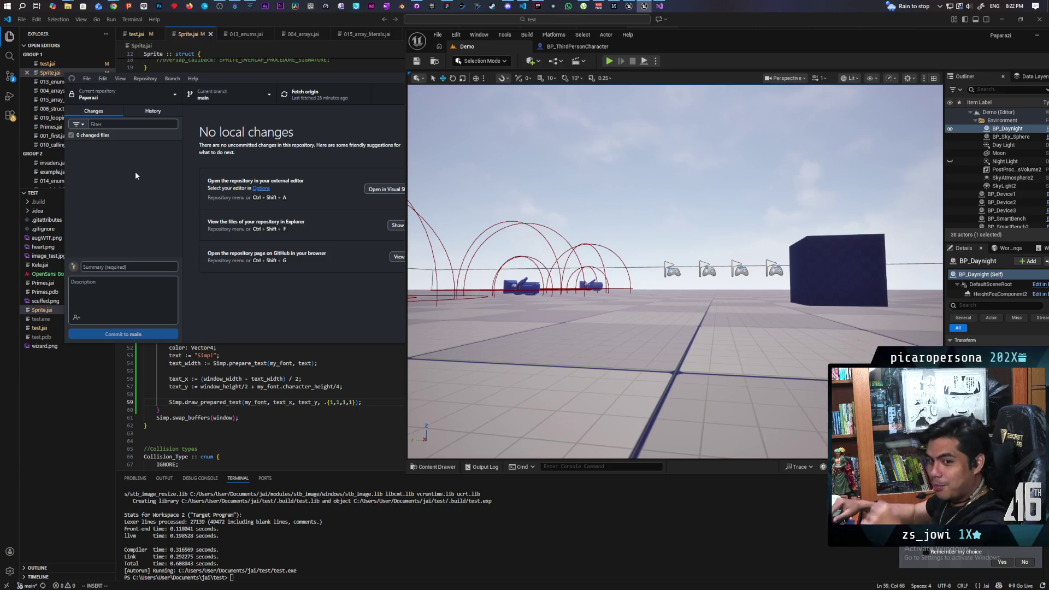
In BP_ThirdPersonCharacter, lower the movement event and place Is Locally Controlled above Branch
{"action": "left_click", "coordinate": [590, 48]}
{"action": "scroll", "coordinate": [712, 197], "scroll_direction": "down", "scroll_amount": 4}
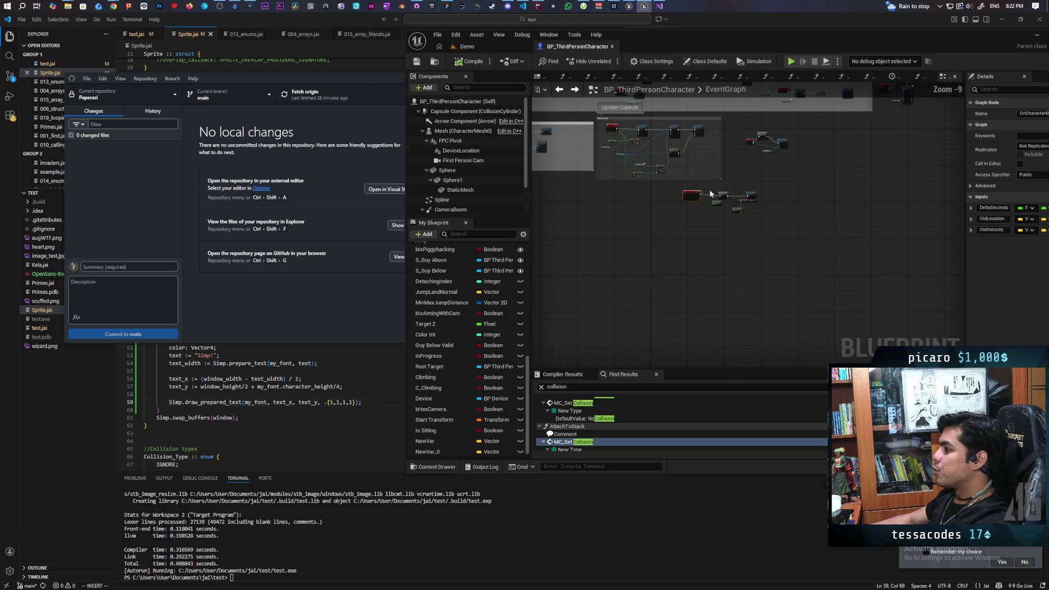
{"action": "scroll", "coordinate": [710, 193], "scroll_direction": "up", "scroll_amount": 5}
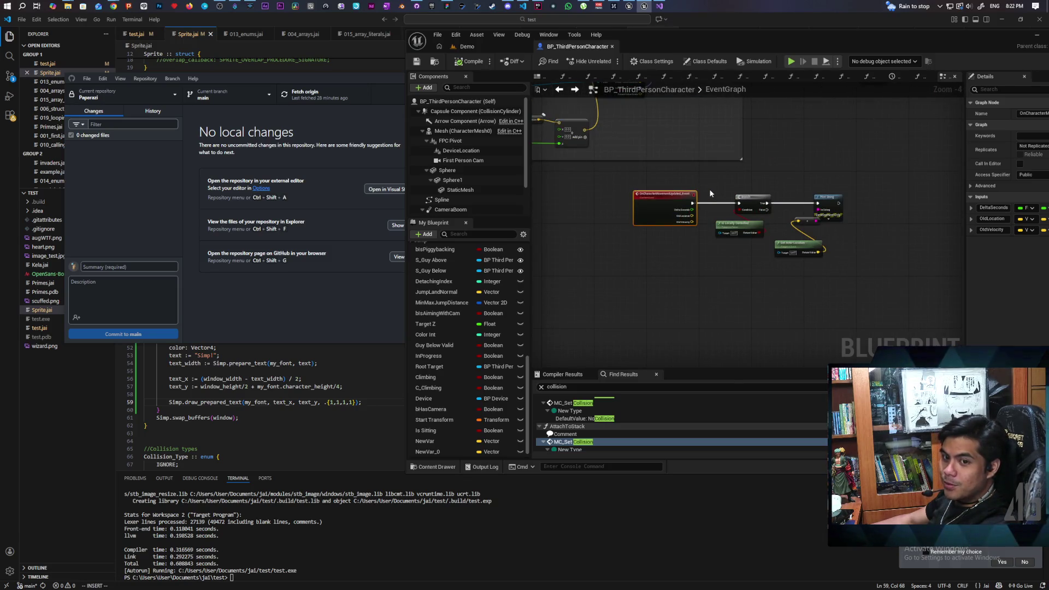
{"action": "left_click_drag", "start_coordinate": [651, 289], "coordinate": [618, 348]}
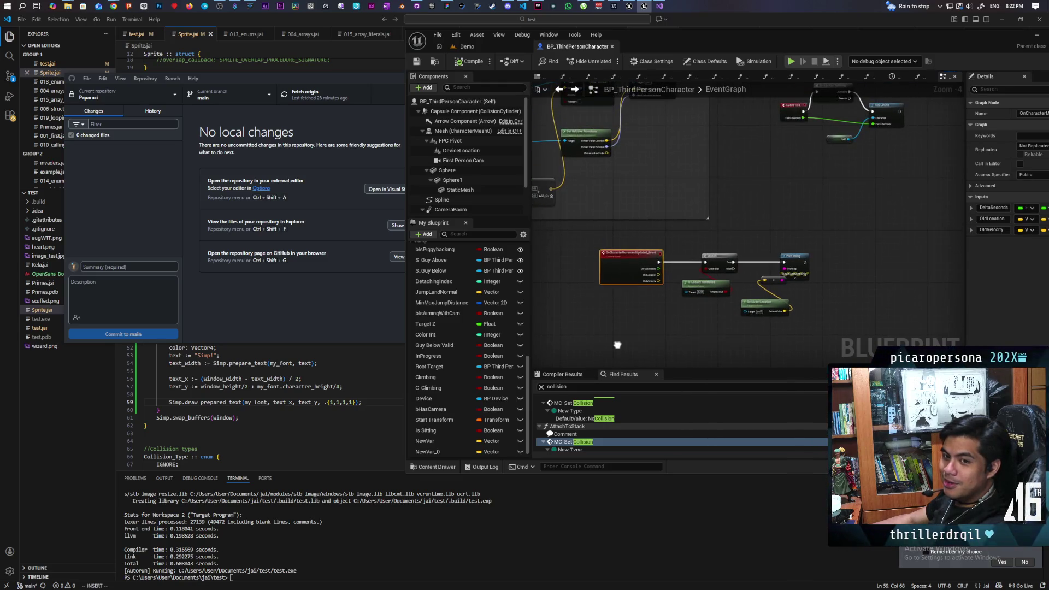
{"action": "scroll", "coordinate": [640, 306], "scroll_direction": "up", "scroll_amount": 3}
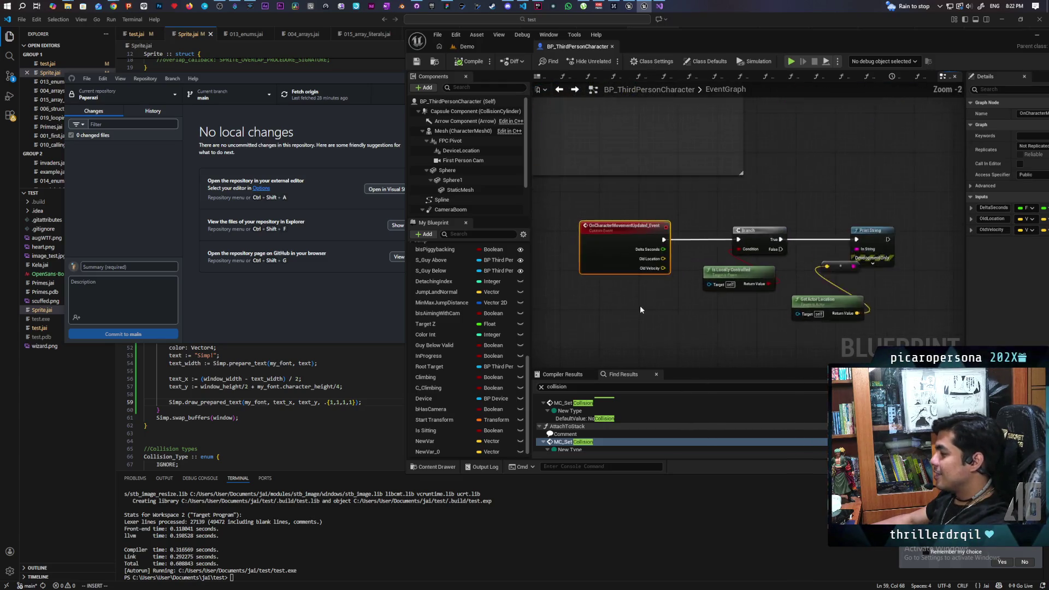
{"action": "left_click_drag", "start_coordinate": [573, 265], "coordinate": [574, 290]}
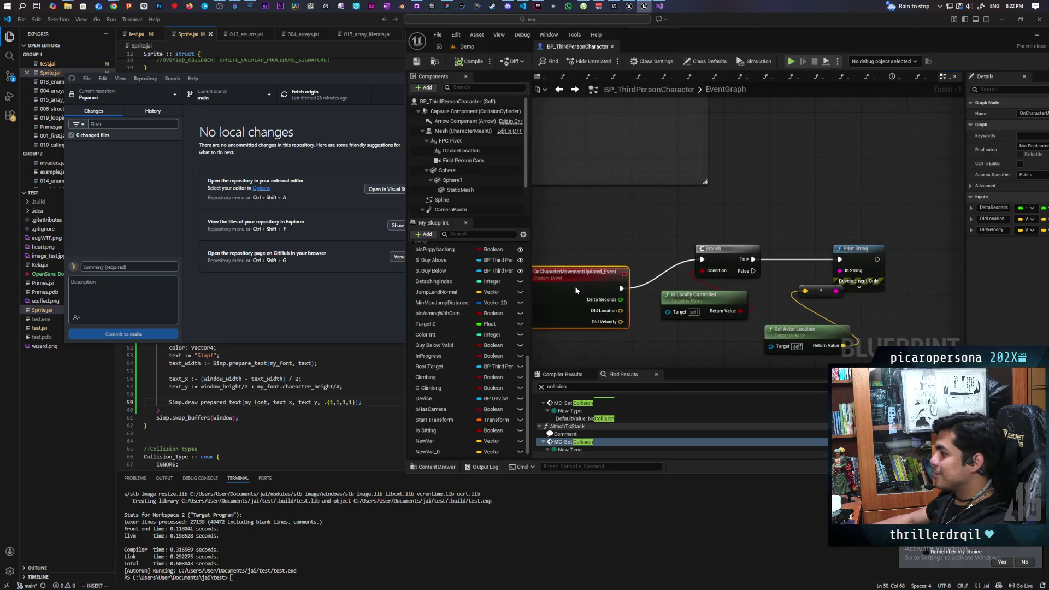
{"action": "left_click_drag", "start_coordinate": [636, 270], "coordinate": [597, 184]}
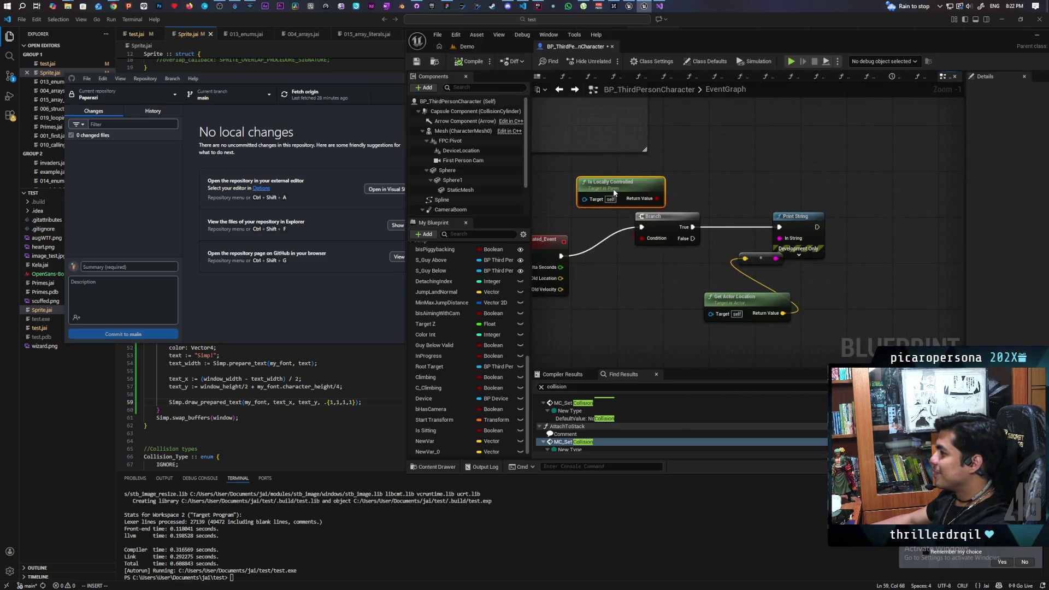
{"action": "left_click_drag", "start_coordinate": [746, 204], "coordinate": [779, 294]}
Shift Print String and Get Actor Location down-left, and move Event Tick slightly left
{"action": "left_click_drag", "start_coordinate": [761, 258], "coordinate": [738, 293]}
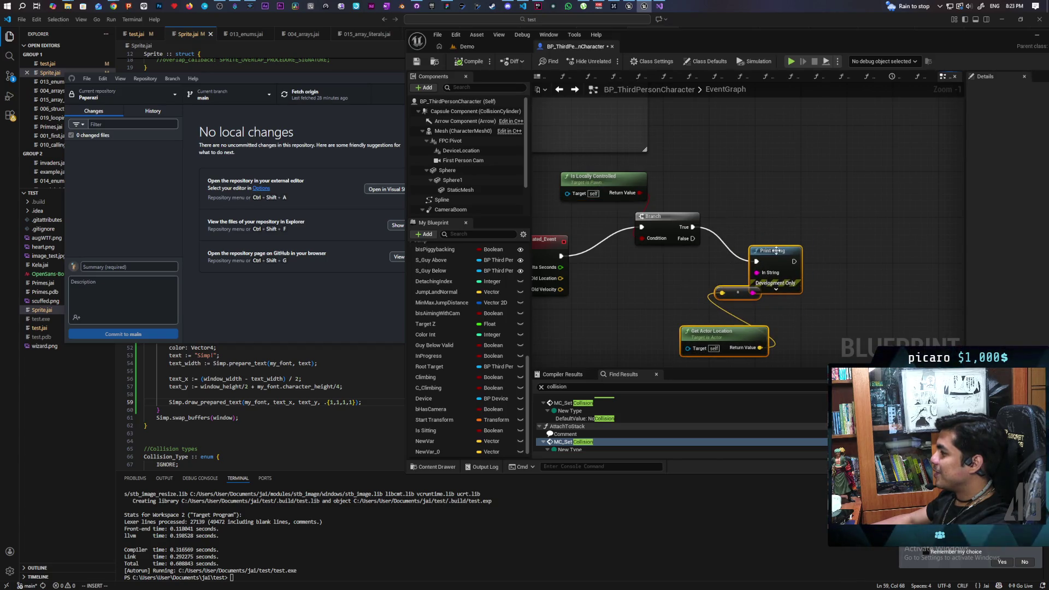
{"action": "left_click", "coordinate": [614, 252]}
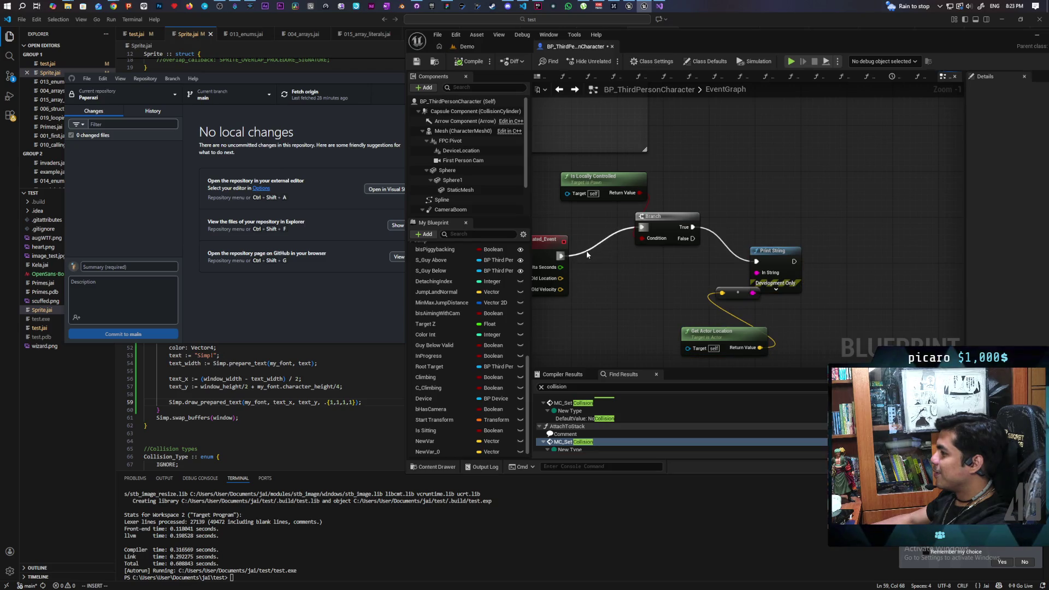
{"action": "key", "text": "shift+1"}
{"action": "mouse_move", "coordinate": [598, 244]}
{"action": "left_mouse_down"}
{"action": "mouse_move", "coordinate": [560, 243]}
{"action": "mouse_move", "coordinate": [738, 242]}
{"action": "left_mouse_up"}
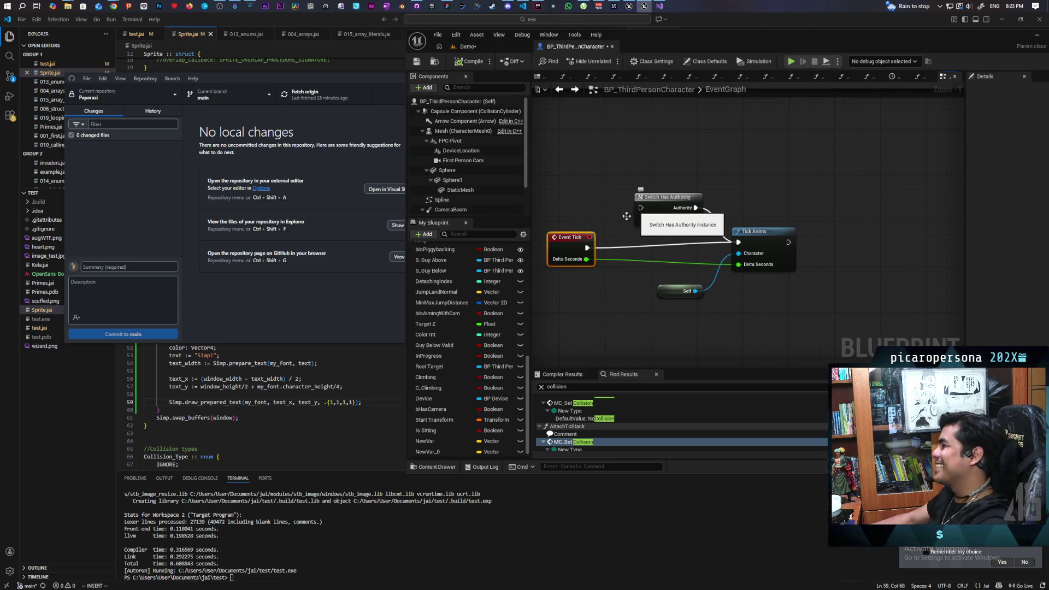
Save the character blueprint and start a two-client play session in the Demo level
{"action": "left_click_drag", "start_coordinate": [566, 249], "coordinate": [572, 244]}
{"action": "key", "text": "ctrl+s"}
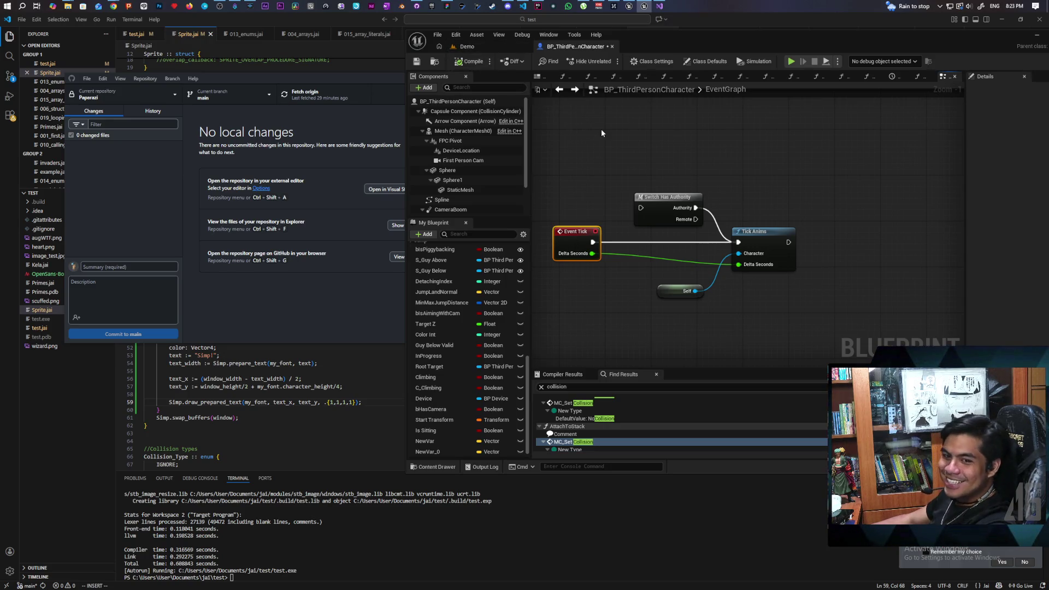
{"action": "key", "text": "ctrl+s"}
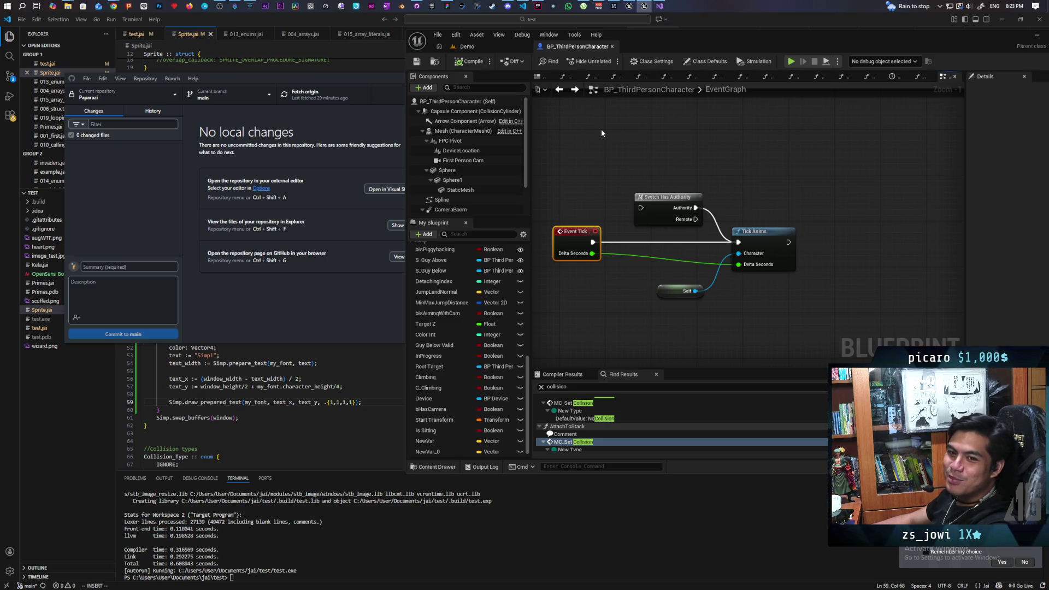
{"action": "left_click", "coordinate": [489, 48]}
{"action": "left_click", "coordinate": [608, 61]}
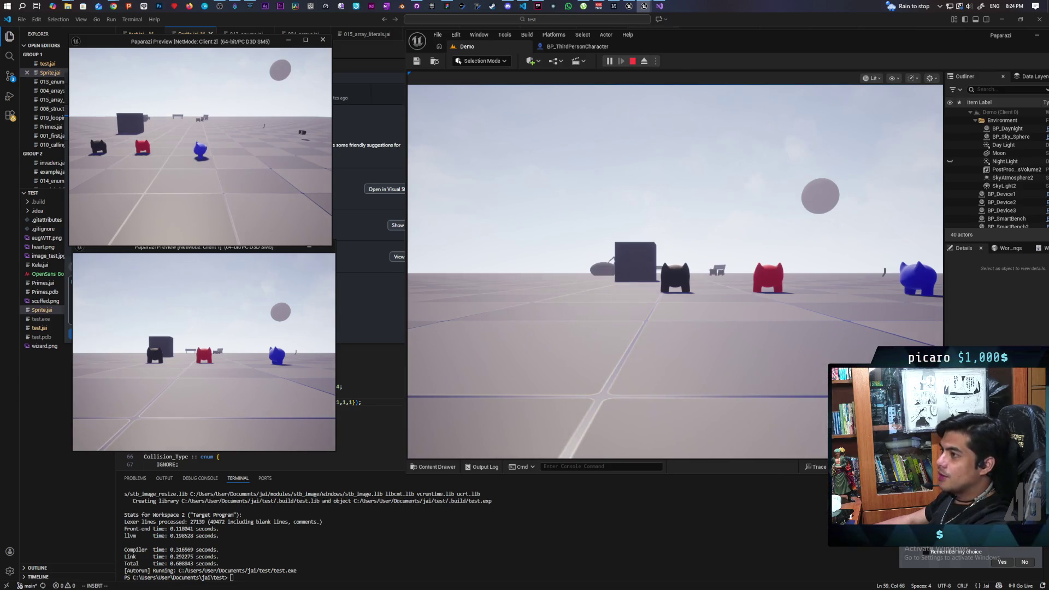
Stop the play session from the Client 1 preview window and bring up Streamer.bot
{"action": "key", "text": "alt+Tab"}
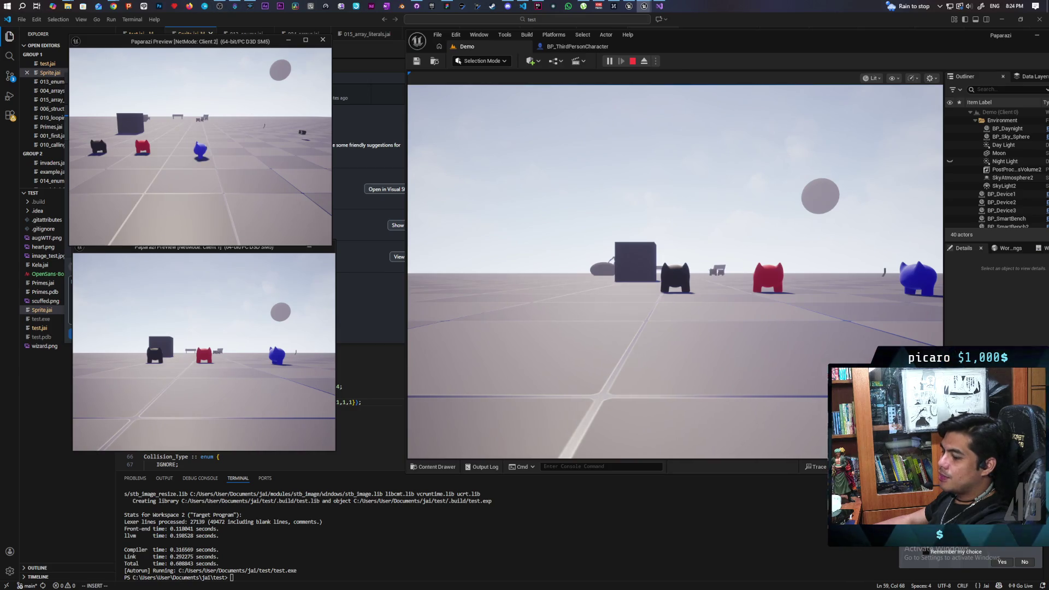
{"action": "key", "text": "Escape"}
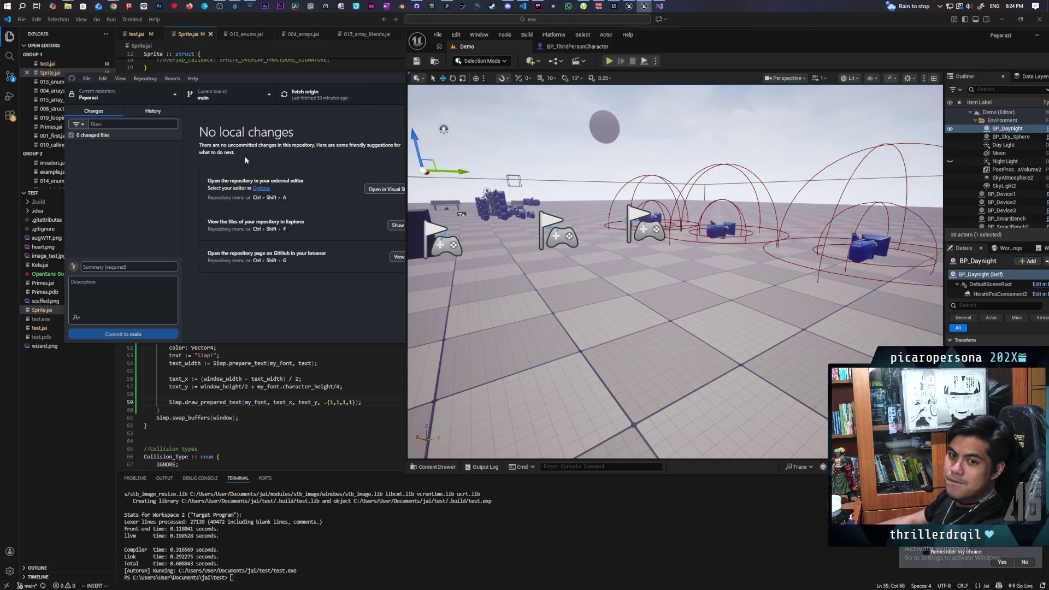
{"action": "left_click", "coordinate": [234, 6]}
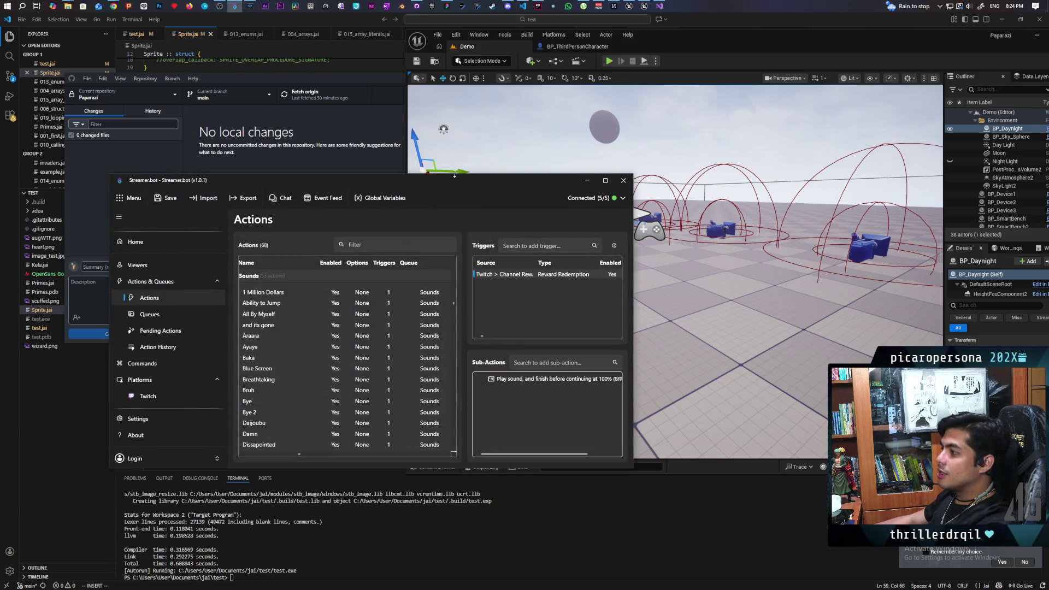
Move the Streamer.bot window into view and open the Sub-Actions context menu
{"action": "left_click_drag", "start_coordinate": [467, 182], "coordinate": [435, 140]}
{"action": "right_click", "coordinate": [483, 362]}
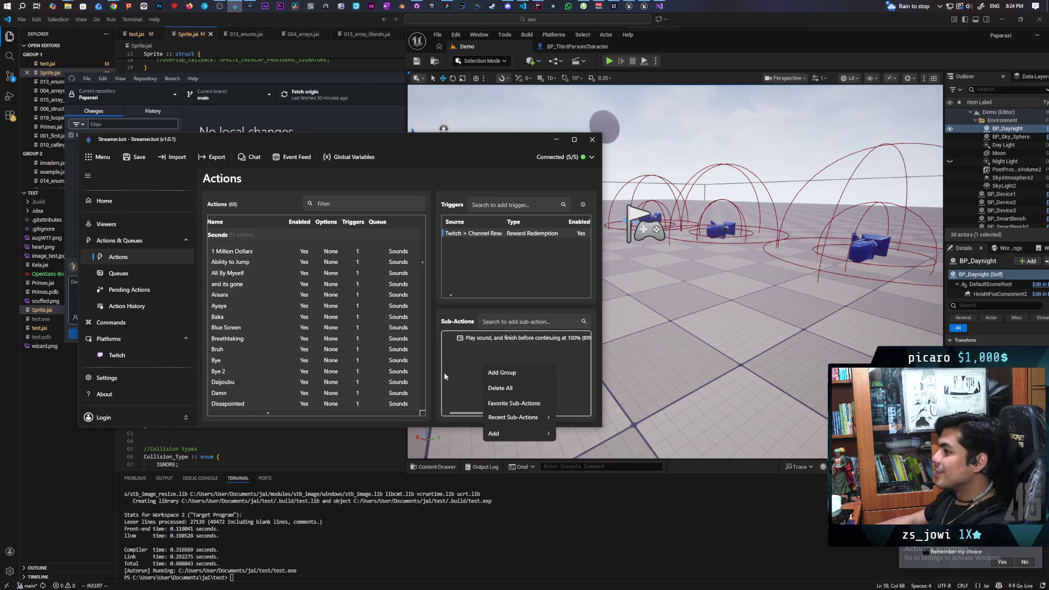
{"action": "right_click", "coordinate": [480, 376]}
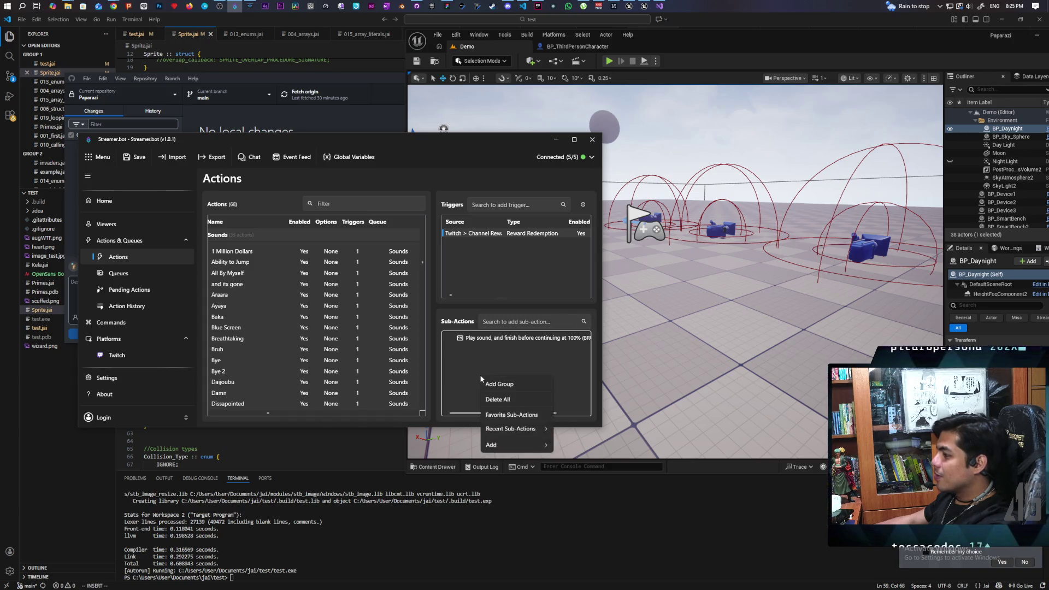
Add an Execute C# Code sub-action through Add > Core > C#
{"action": "mouse_move", "coordinate": [525, 441]}
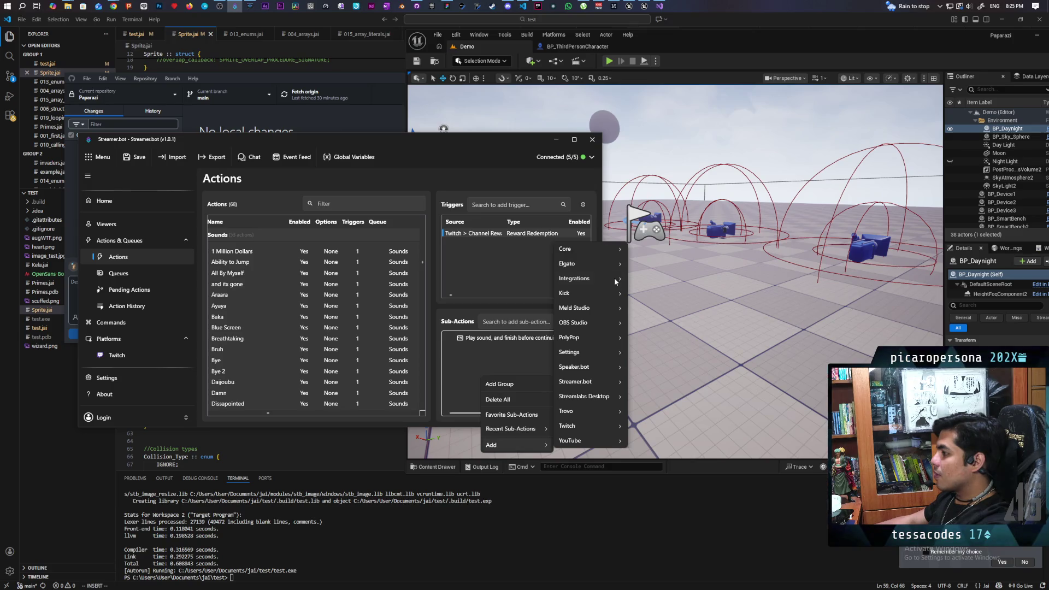
{"action": "mouse_move", "coordinate": [578, 280]}
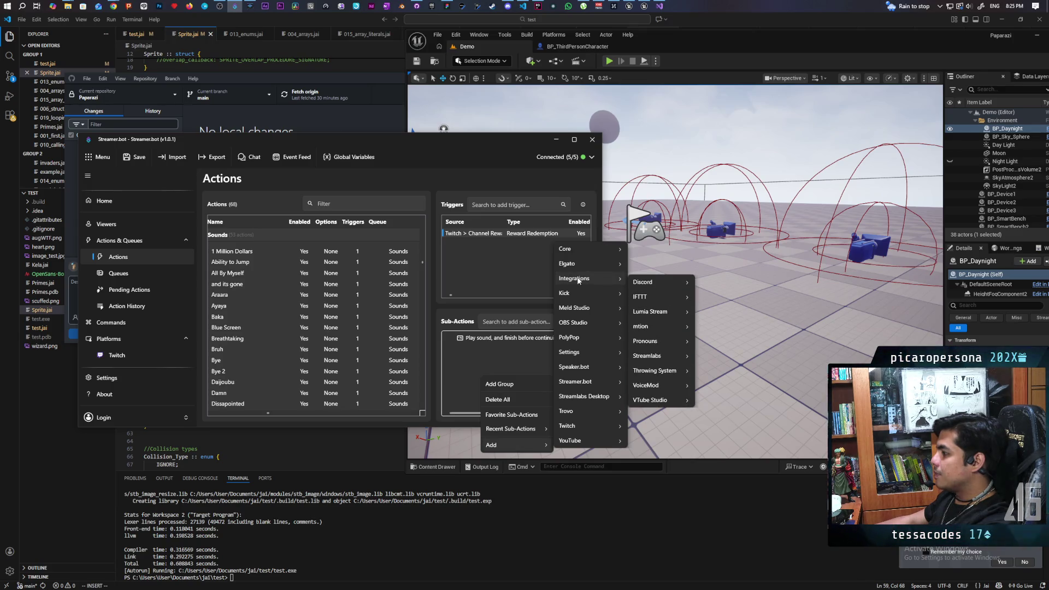
{"action": "mouse_move", "coordinate": [597, 252]}
{"action": "mouse_move", "coordinate": [655, 311]}
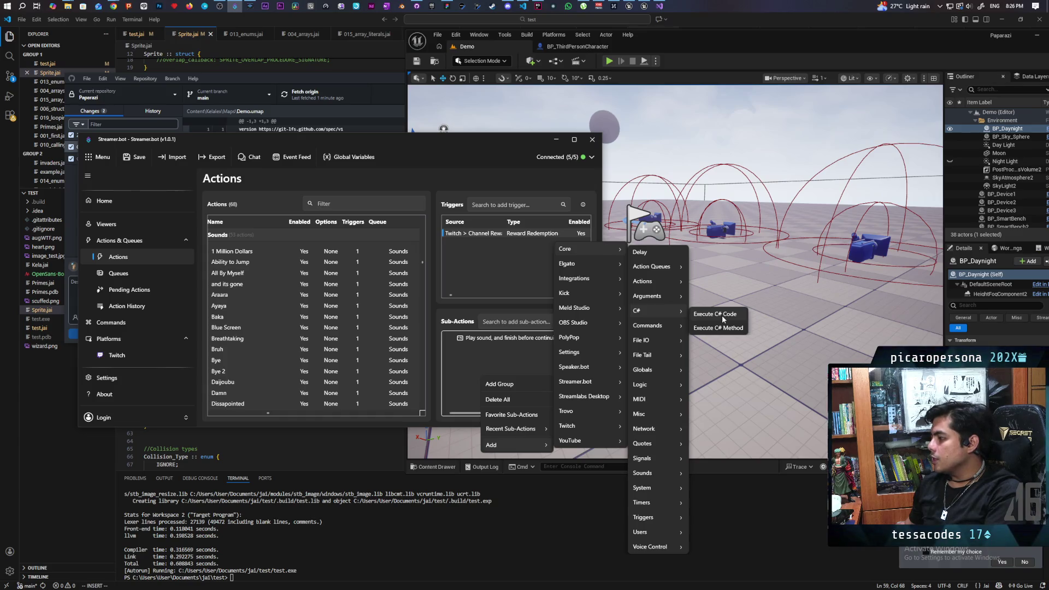
{"action": "left_click", "coordinate": [722, 315]}
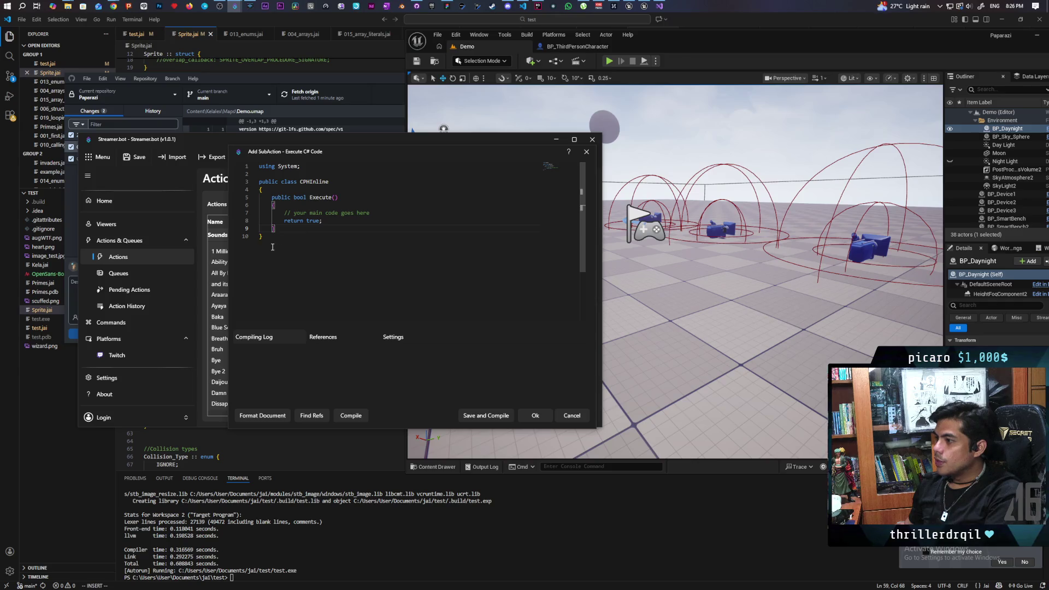
Review the default CPHInline template, selecting the using System line and class code
{"action": "left_click_drag", "start_coordinate": [300, 166], "coordinate": [251, 159]}
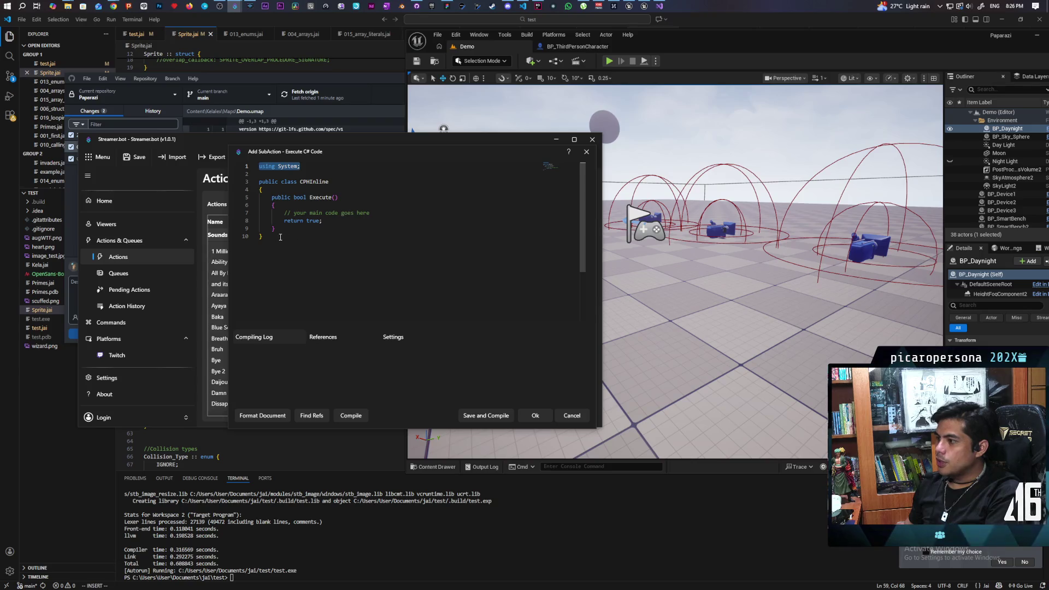
{"action": "left_click_drag", "start_coordinate": [279, 238], "coordinate": [252, 184]}
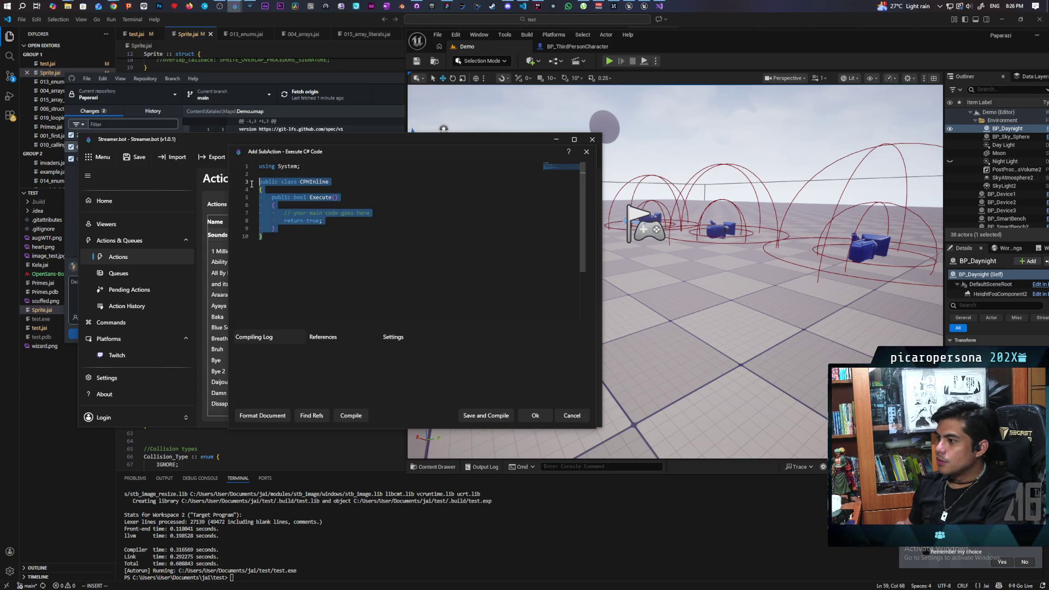
{"action": "left_click", "coordinate": [283, 236]}
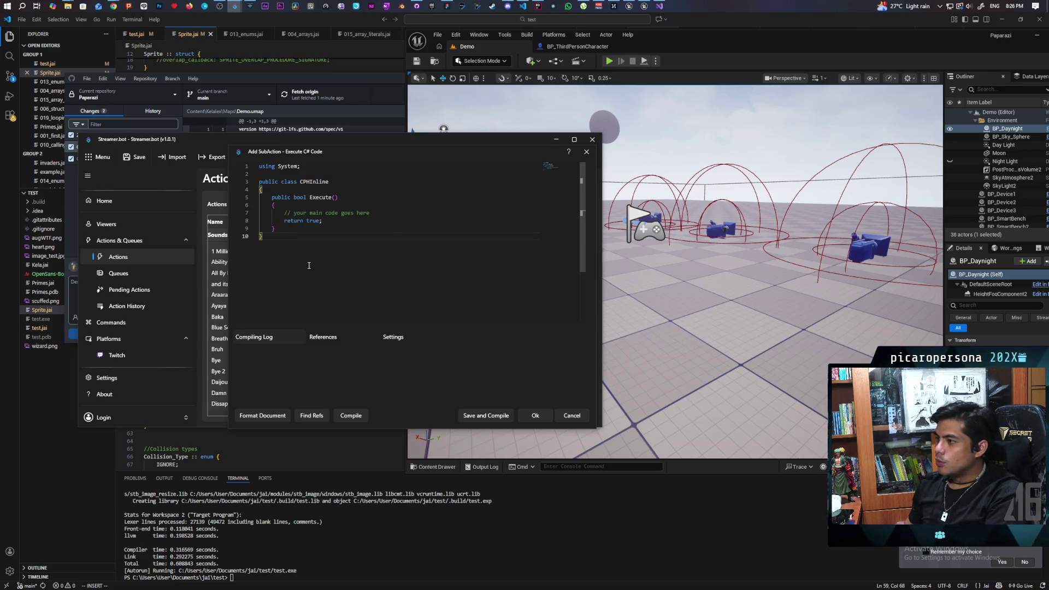
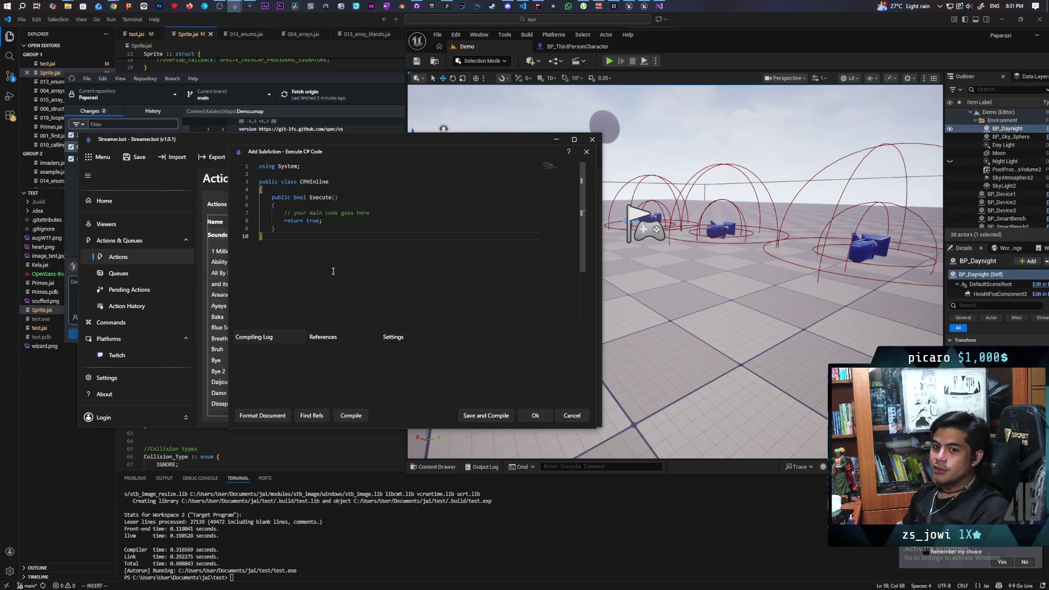
Review the default CPHInline code and its References, ending on the Execute C# Code Settings tab
{"action": "mouse_move", "coordinate": [264, 236]}
{"action": "left_mouse_down"}
{"action": "mouse_move", "coordinate": [327, 208]}
{"action": "mouse_move", "coordinate": [259, 188]}
{"action": "left_mouse_up"}
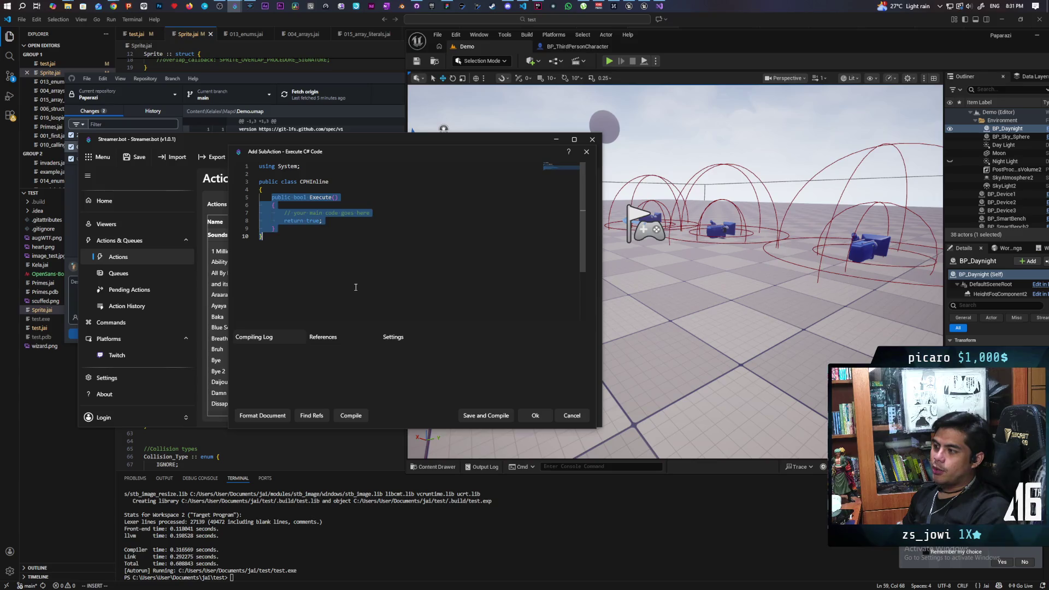
{"action": "left_click", "coordinate": [348, 289]}
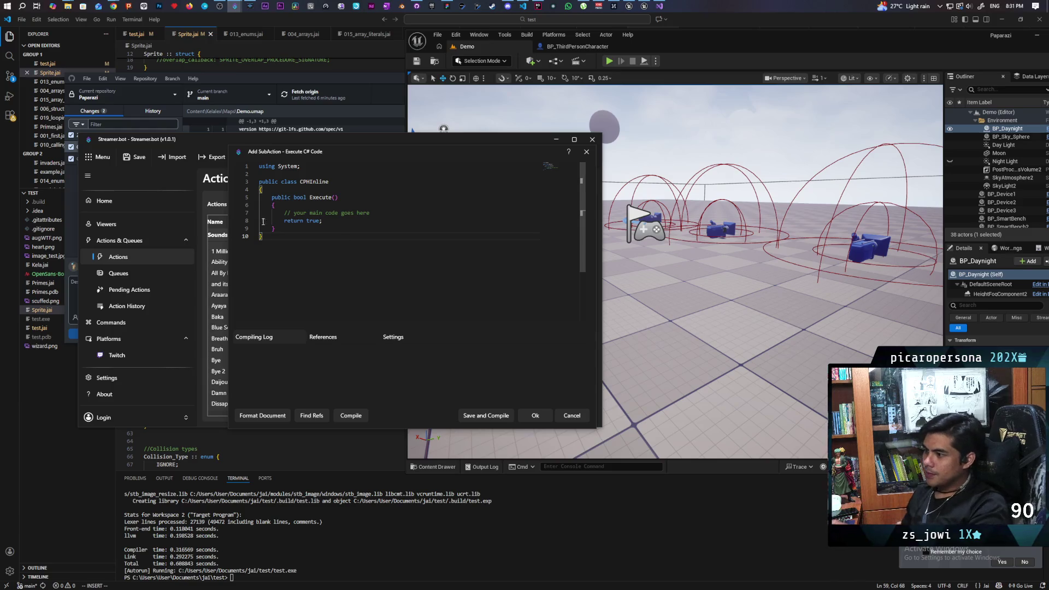
{"action": "left_click", "coordinate": [325, 339]}
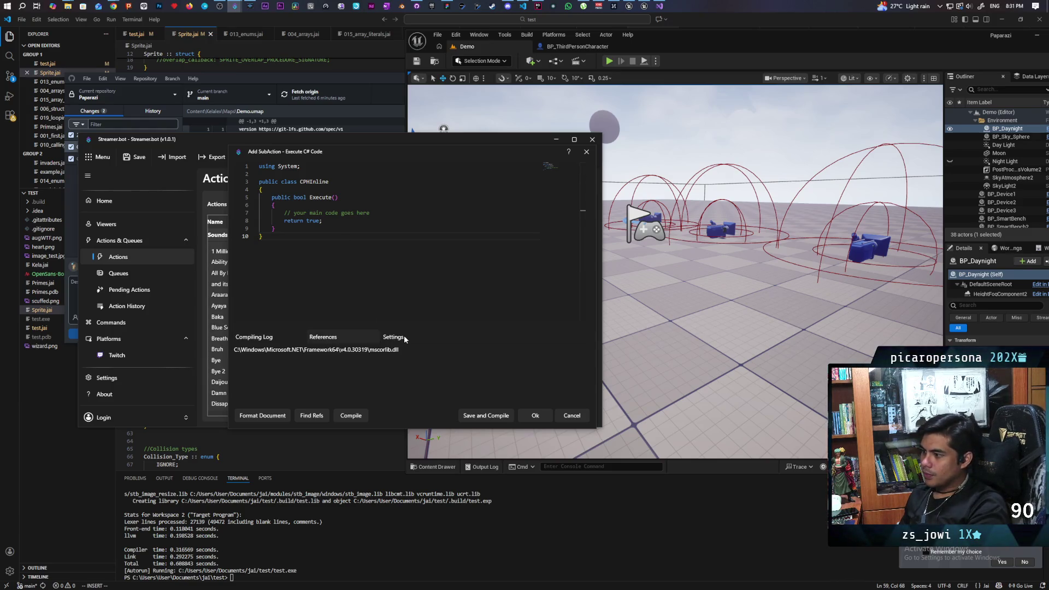
{"action": "left_click", "coordinate": [404, 335]}
{"action": "left_click", "coordinate": [327, 336]}
{"action": "left_click", "coordinate": [409, 334]}
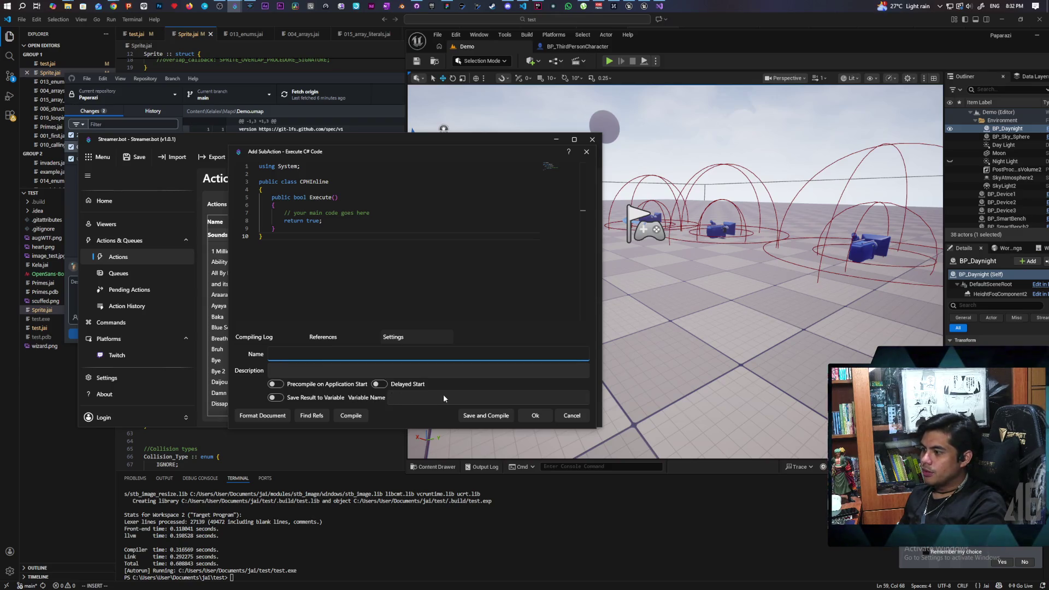
{"action": "double_click", "coordinate": [293, 220]}
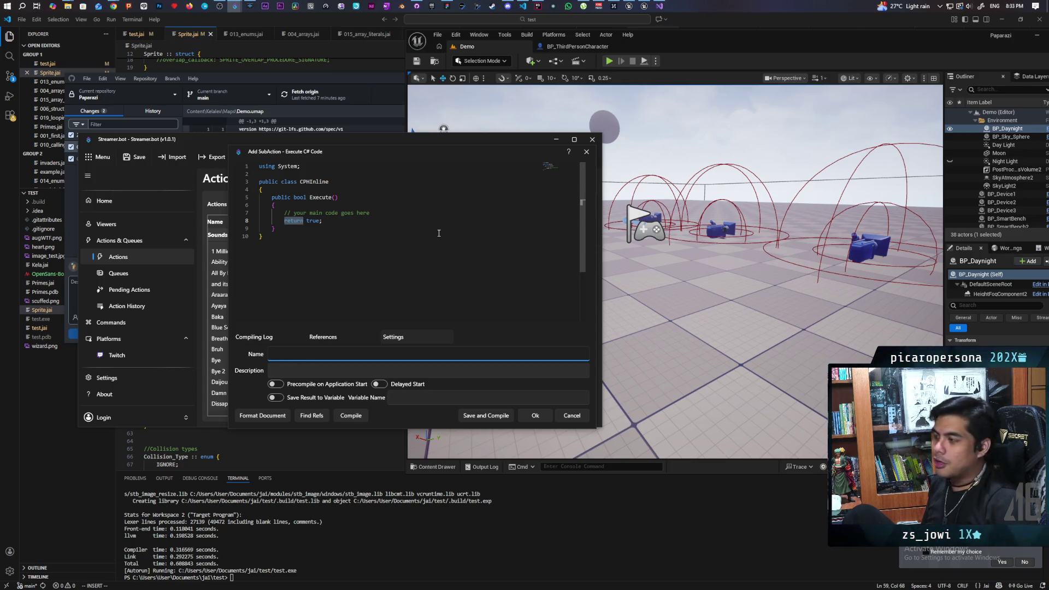
{"action": "mouse_move", "coordinate": [339, 156]}
{"action": "left_mouse_down"}
{"action": "mouse_move", "coordinate": [589, 154]}
{"action": "mouse_move", "coordinate": [634, 215]}
{"action": "mouse_move", "coordinate": [541, 171]}
{"action": "mouse_move", "coordinate": [688, 222]}
{"action": "mouse_move", "coordinate": [656, 135]}
{"action": "mouse_move", "coordinate": [677, 99]}
{"action": "left_mouse_up"}
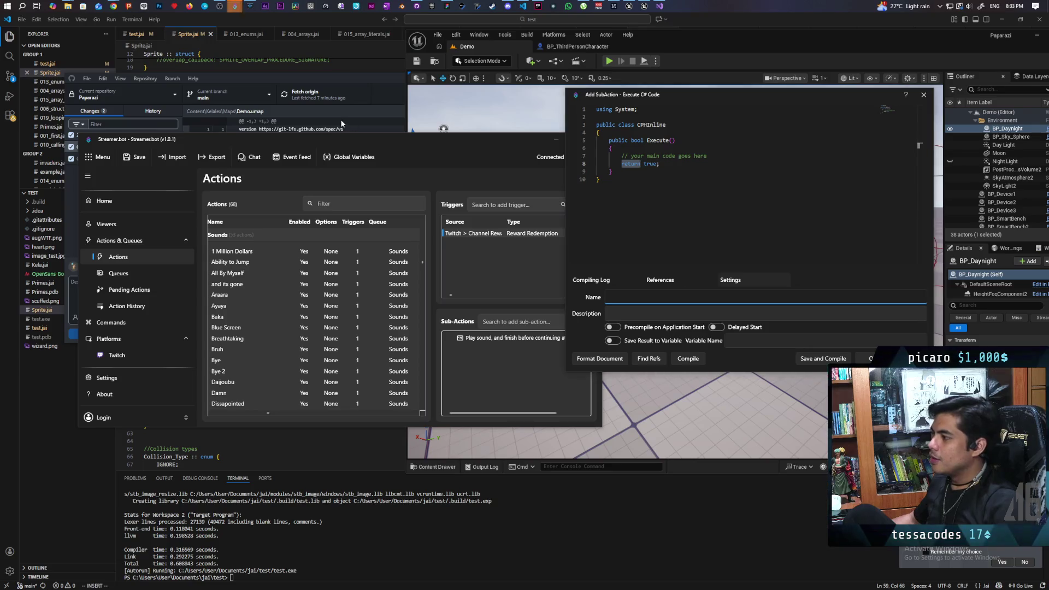
Close the Execute C# Code dialog without adding it and move Streamer.bot up and left
{"action": "key", "text": "Escape"}
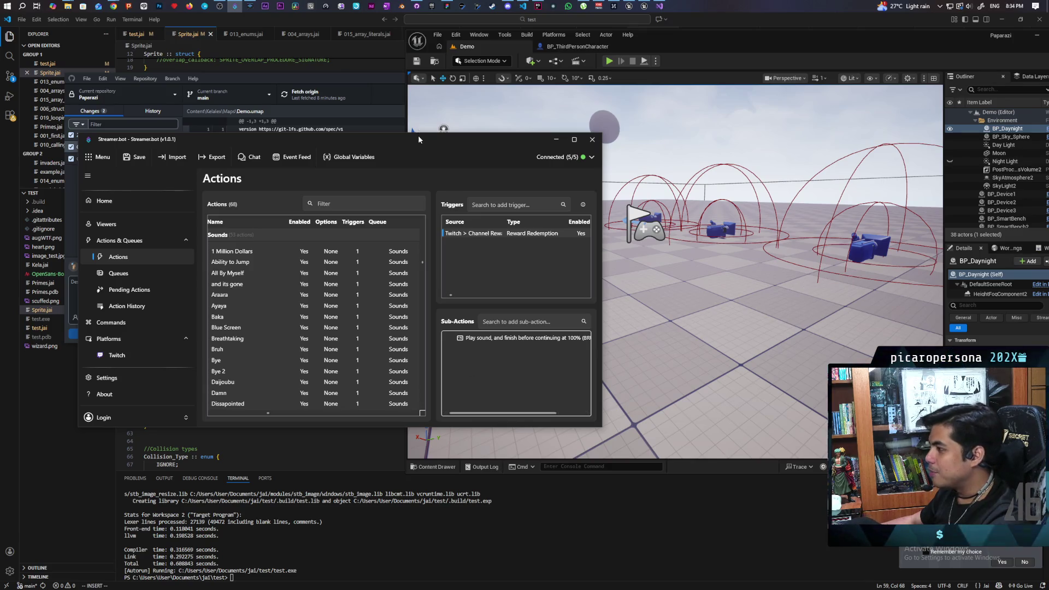
{"action": "left_click_drag", "start_coordinate": [495, 394], "coordinate": [477, 314]}
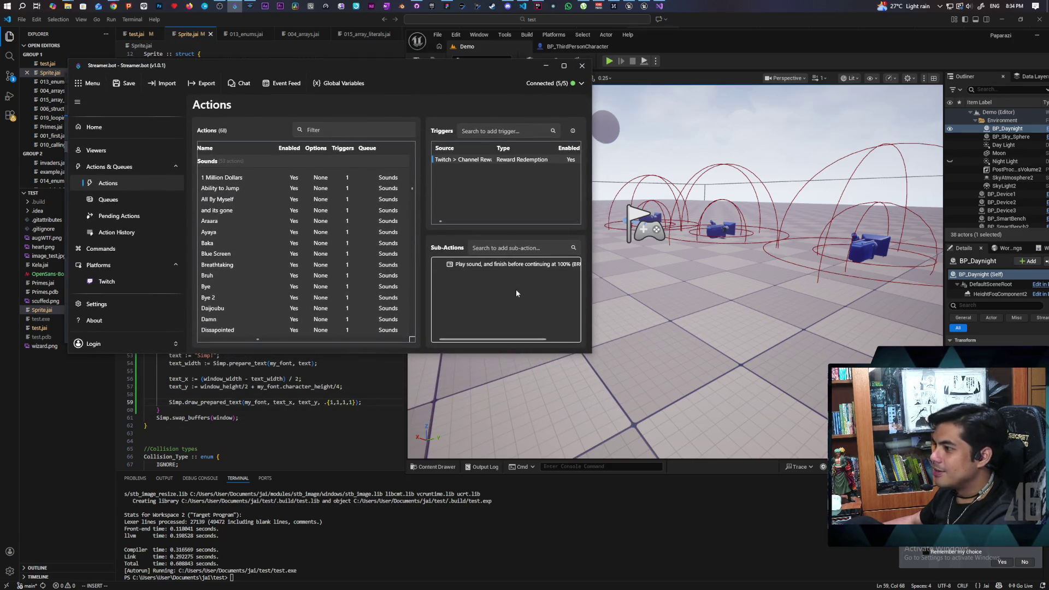
Add a Switch sub-action from the Sub-Actions panel's Add > Core > Logic menu
{"action": "right_click", "coordinate": [493, 285]}
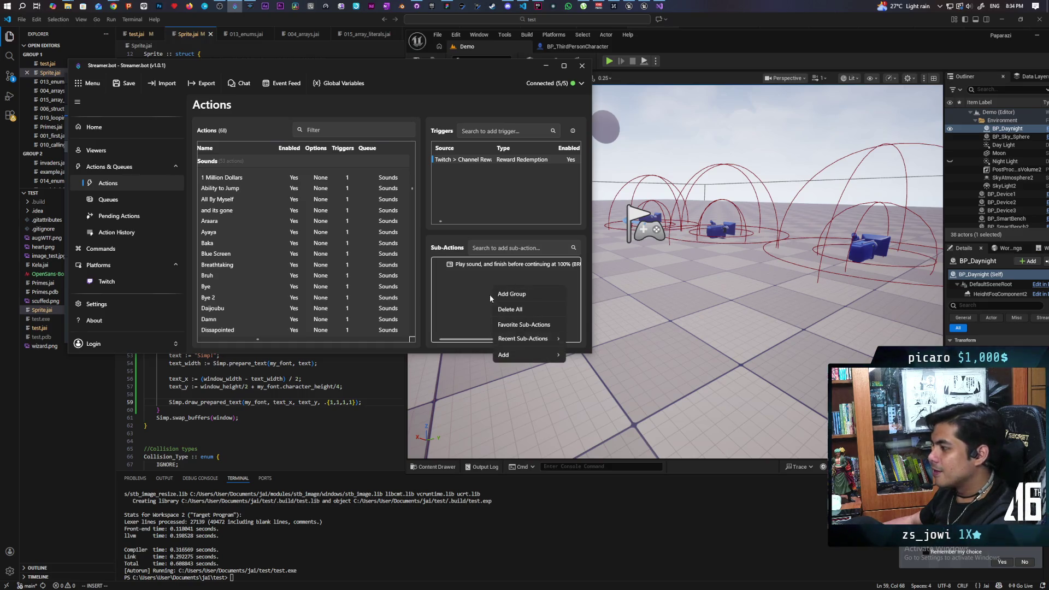
{"action": "left_click", "coordinate": [446, 291]}
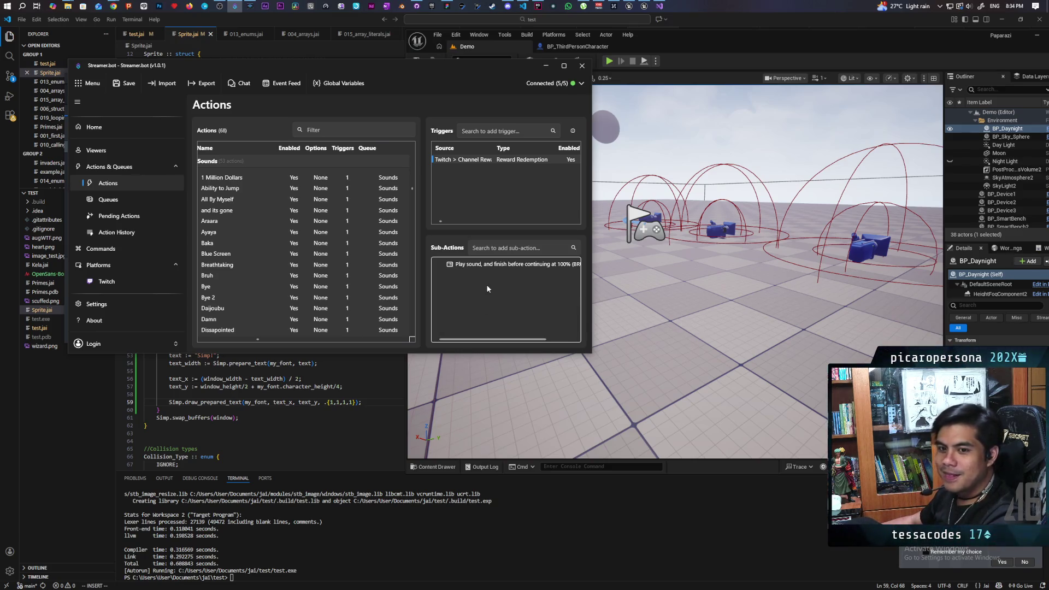
{"action": "right_click", "coordinate": [466, 284]}
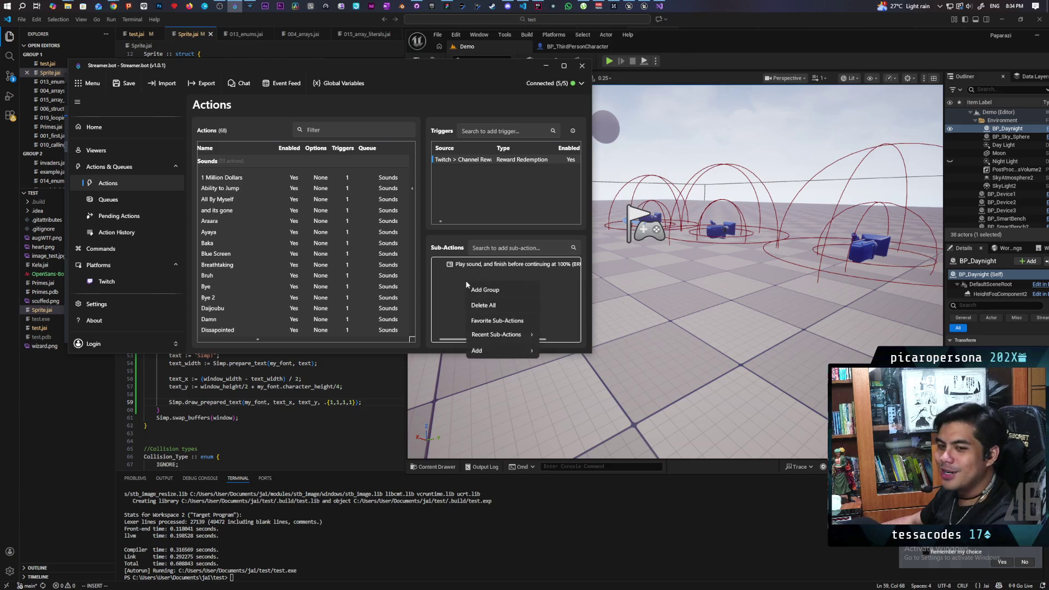
{"action": "mouse_move", "coordinate": [512, 338]}
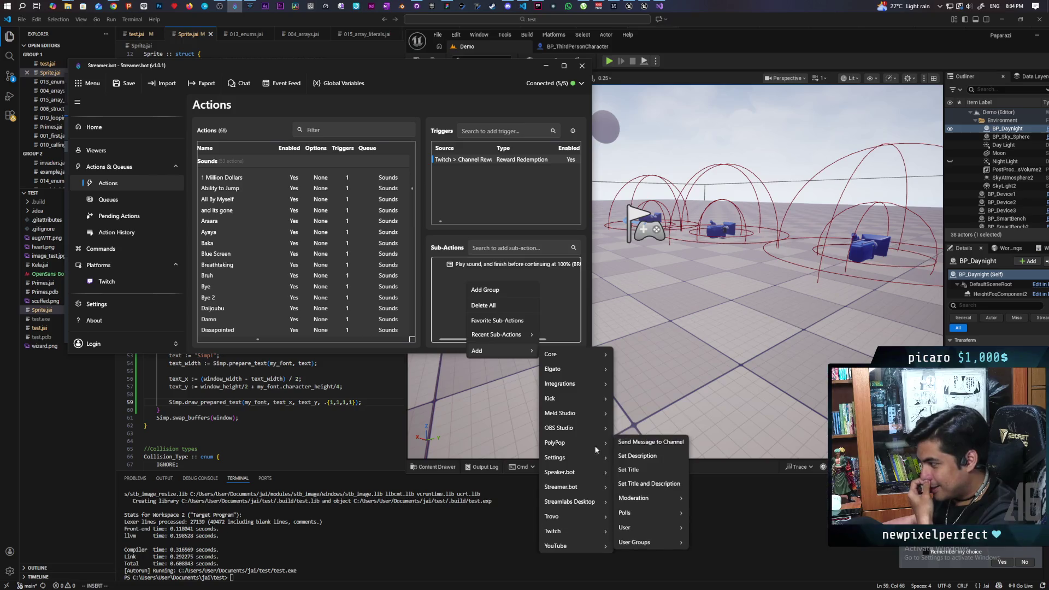
{"action": "mouse_move", "coordinate": [593, 356]}
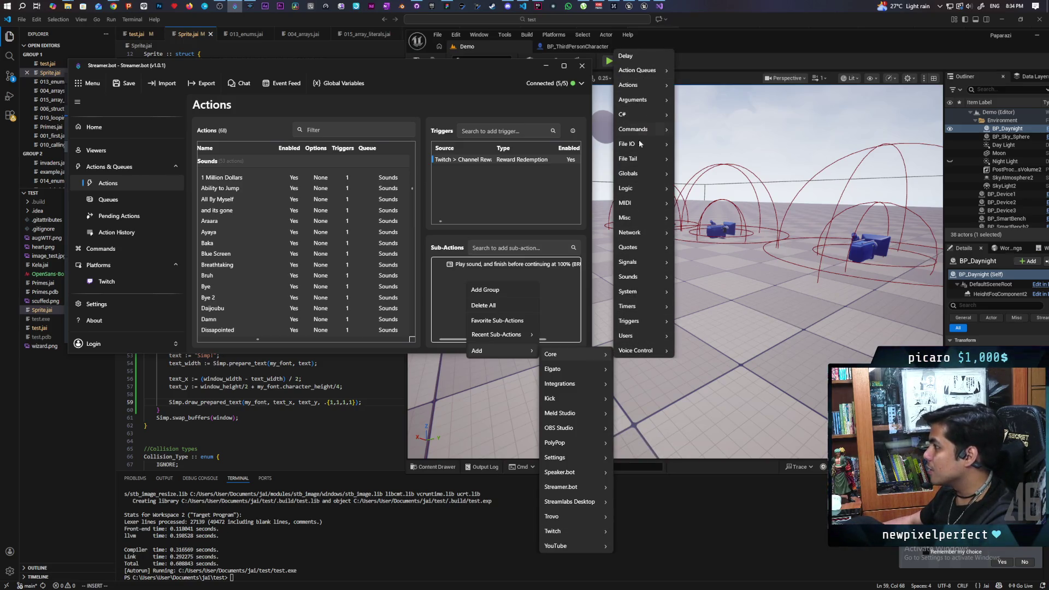
{"action": "mouse_move", "coordinate": [652, 187]}
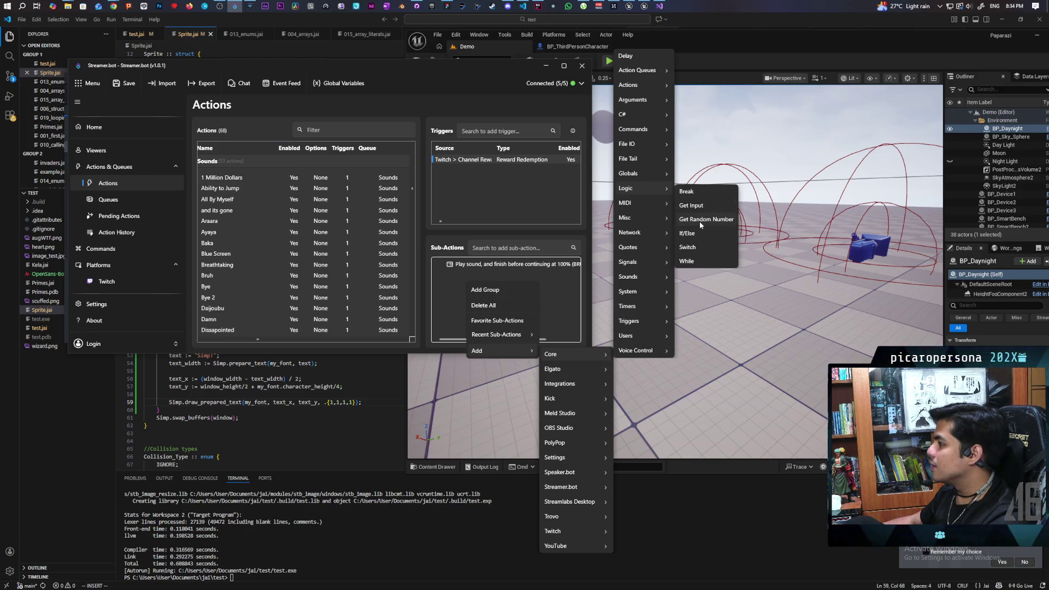
{"action": "left_click", "coordinate": [687, 248]}
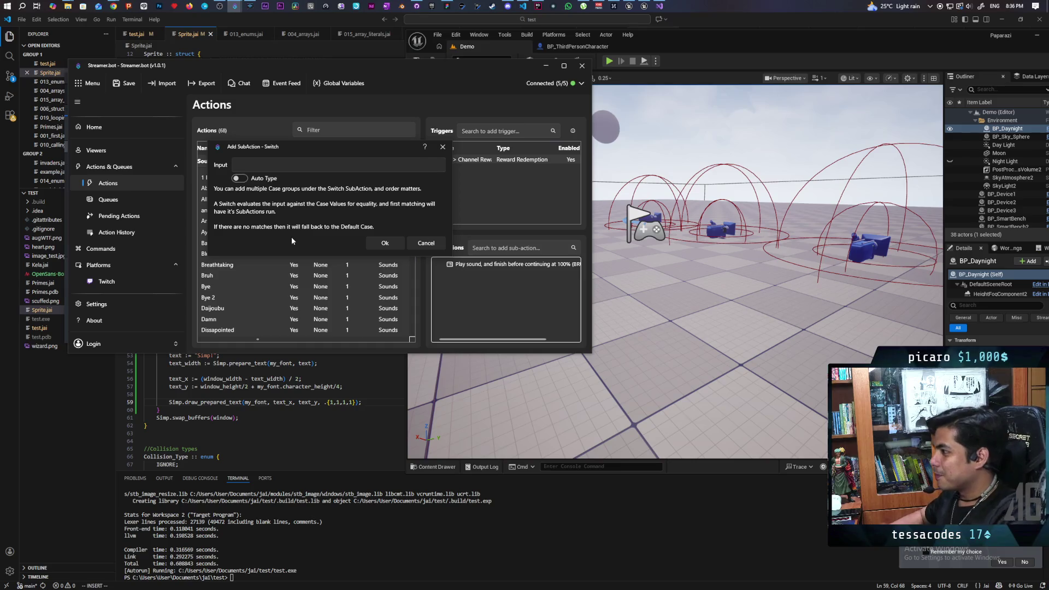
Cancel the Switch sub-action and scroll through the actions list
{"action": "left_click", "coordinate": [423, 244]}
{"action": "scroll", "coordinate": [247, 253], "scroll_direction": "down", "scroll_amount": 10}
{"action": "scroll", "coordinate": [248, 251], "scroll_direction": "down", "scroll_amount": 10}
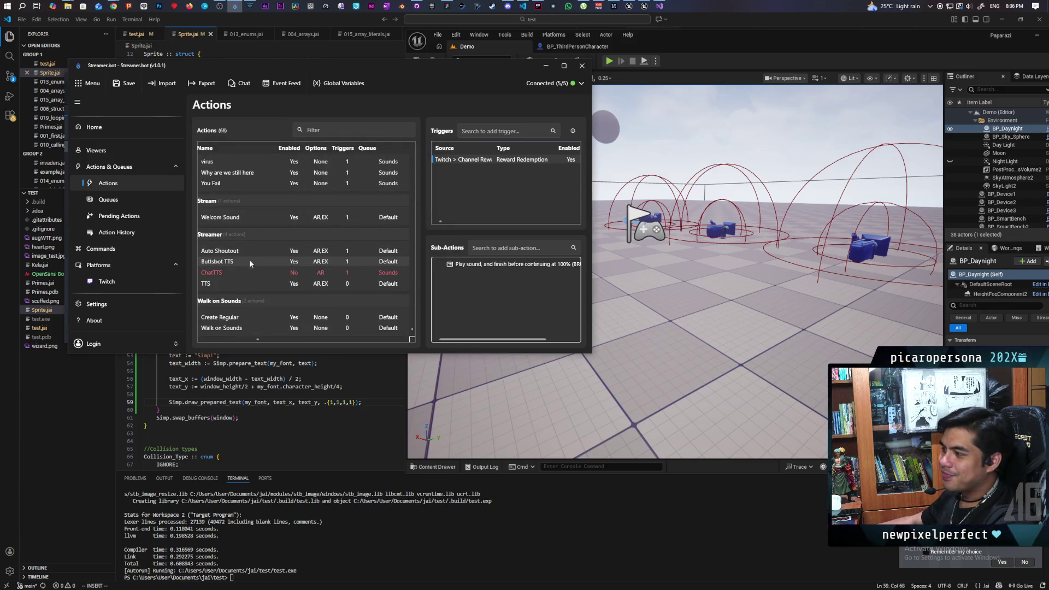
{"action": "scroll", "coordinate": [295, 255], "scroll_direction": "up", "scroll_amount": 3}
{"action": "scroll", "coordinate": [300, 253], "scroll_direction": "up", "scroll_amount": 10}
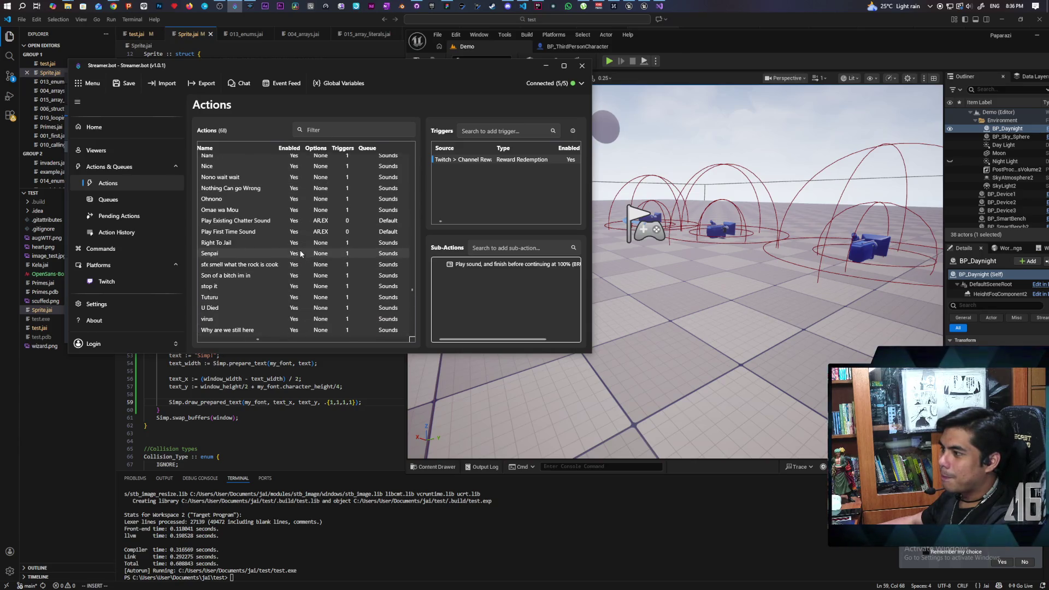
{"action": "scroll", "coordinate": [292, 273], "scroll_direction": "down", "scroll_amount": 10}
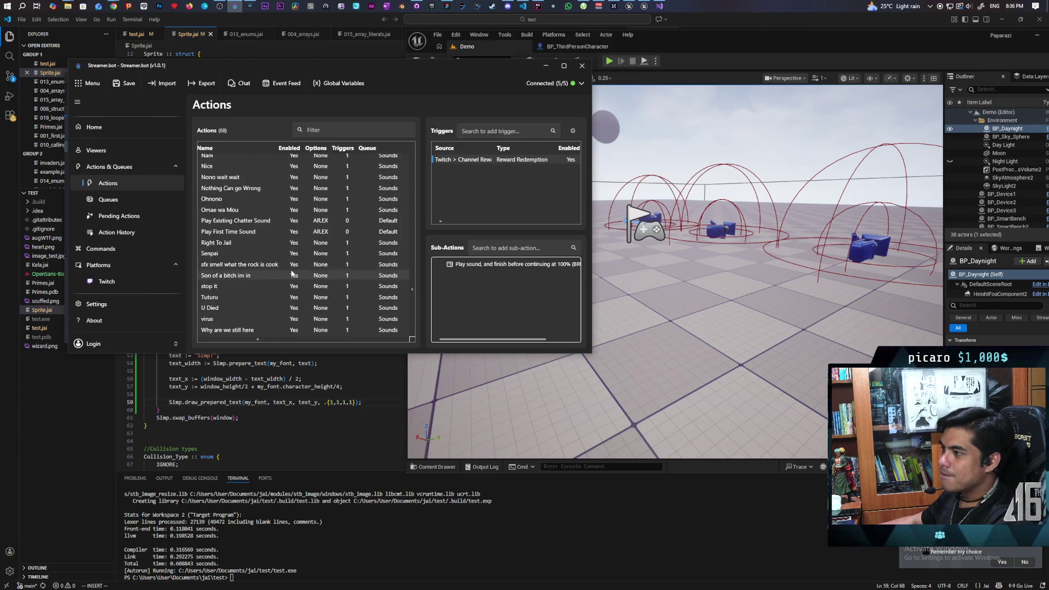
{"action": "scroll", "coordinate": [256, 262], "scroll_direction": "up", "scroll_amount": 1}
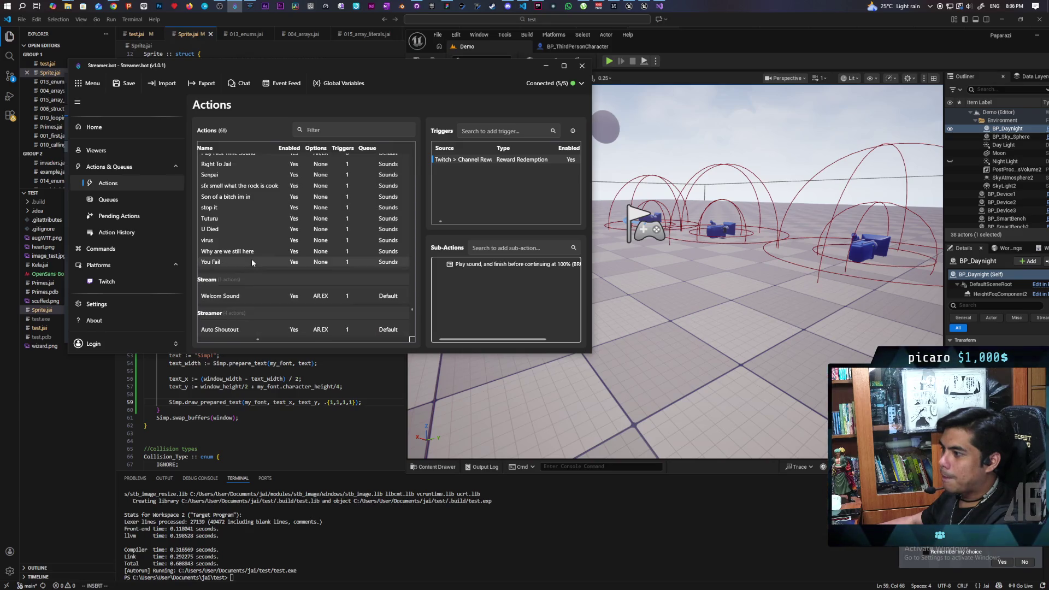
Duplicate the You Fail action, rename the copy 'SFX Redeem' in group Sounds, and save
{"action": "right_click", "coordinate": [218, 264]}
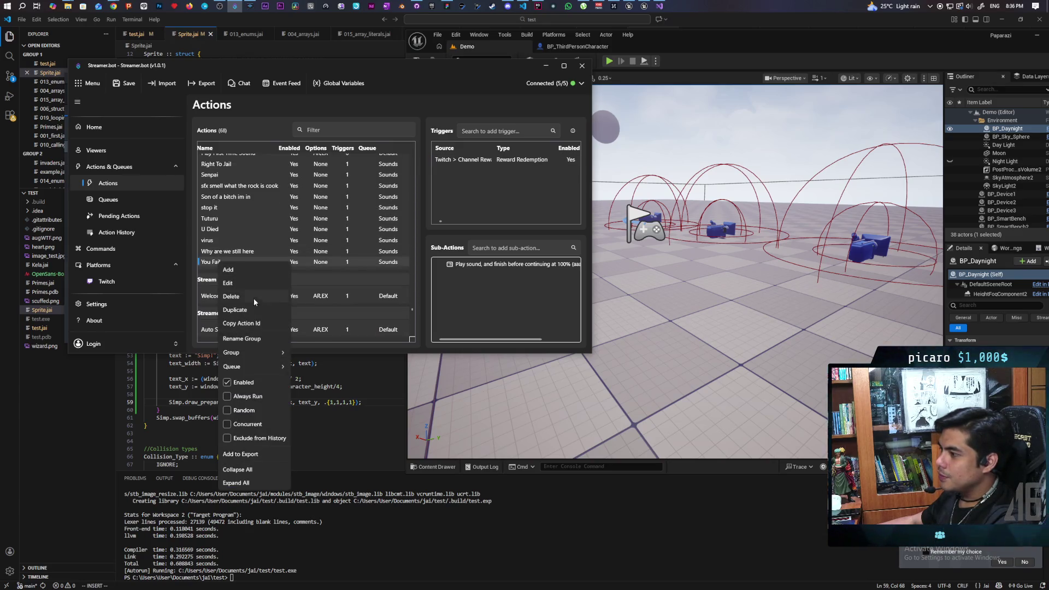
{"action": "left_click", "coordinate": [262, 310]}
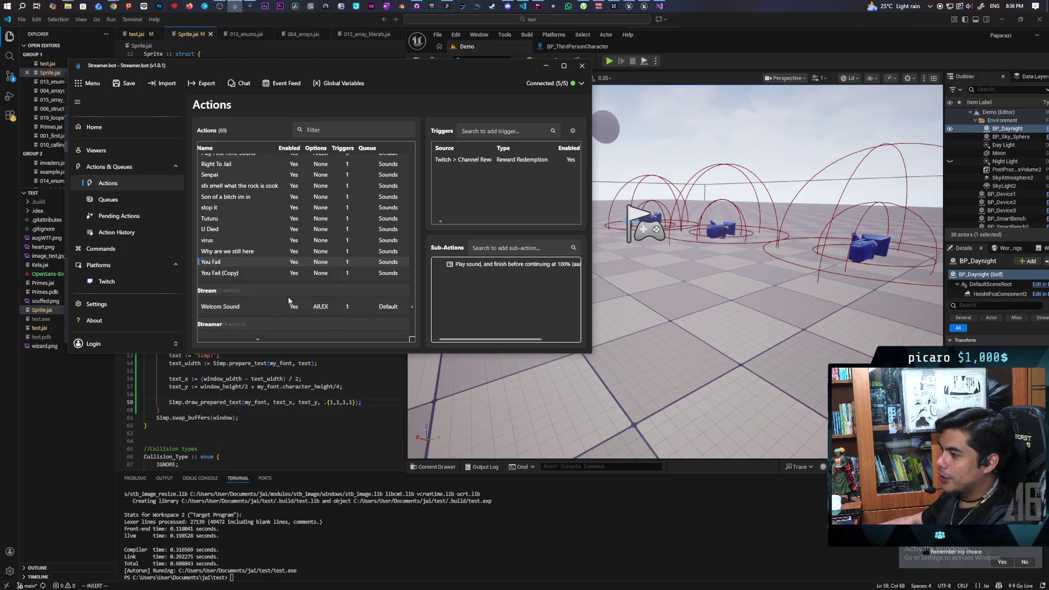
{"action": "double_click", "coordinate": [233, 273]}
{"action": "triple_click", "coordinate": [286, 159]}
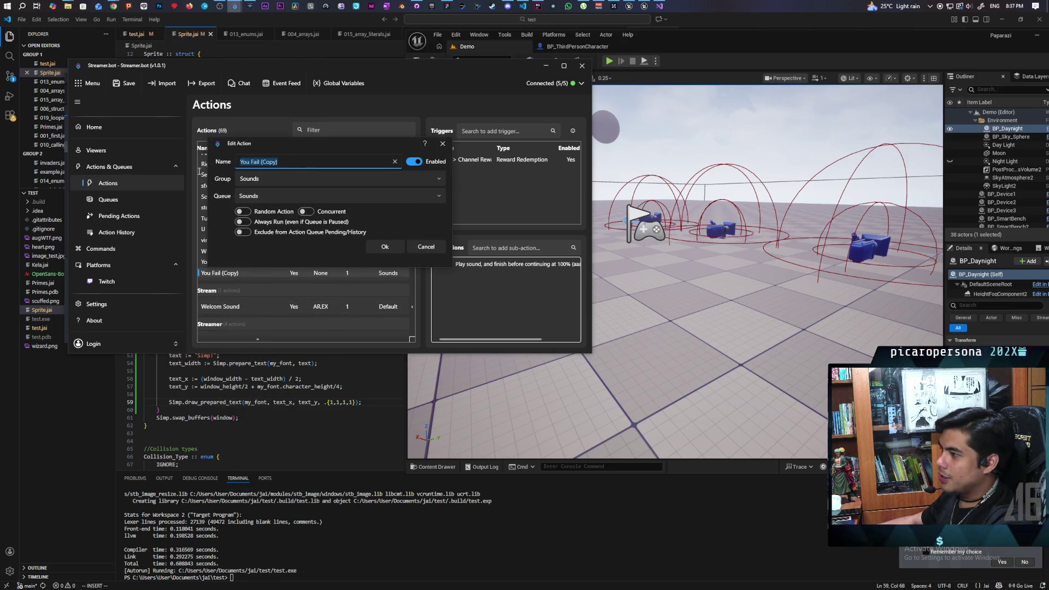
{"action": "type", "text": "FX Redeem"}
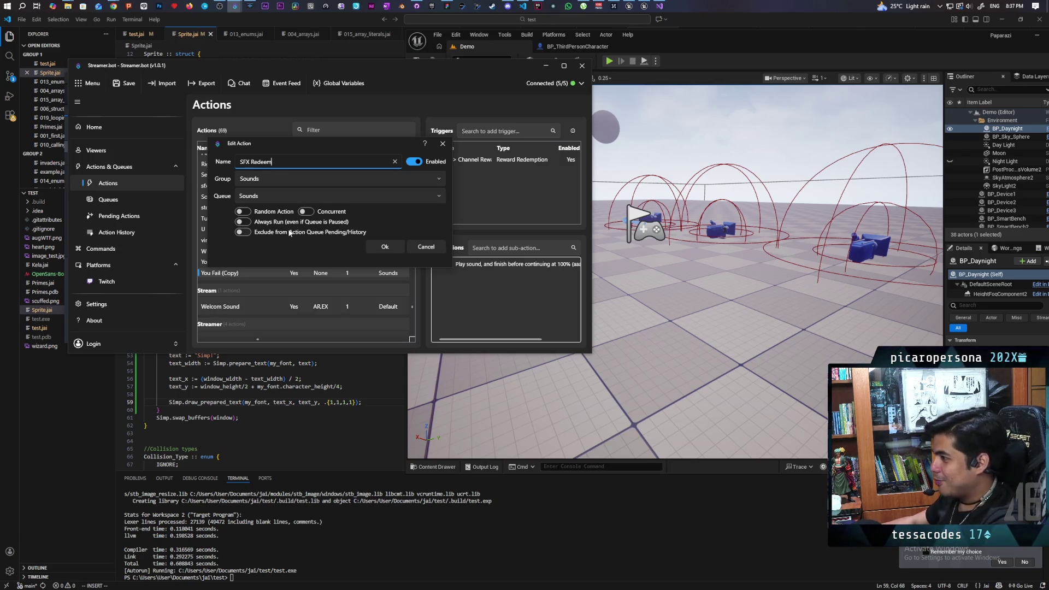
{"action": "mouse_move", "coordinate": [283, 226]}
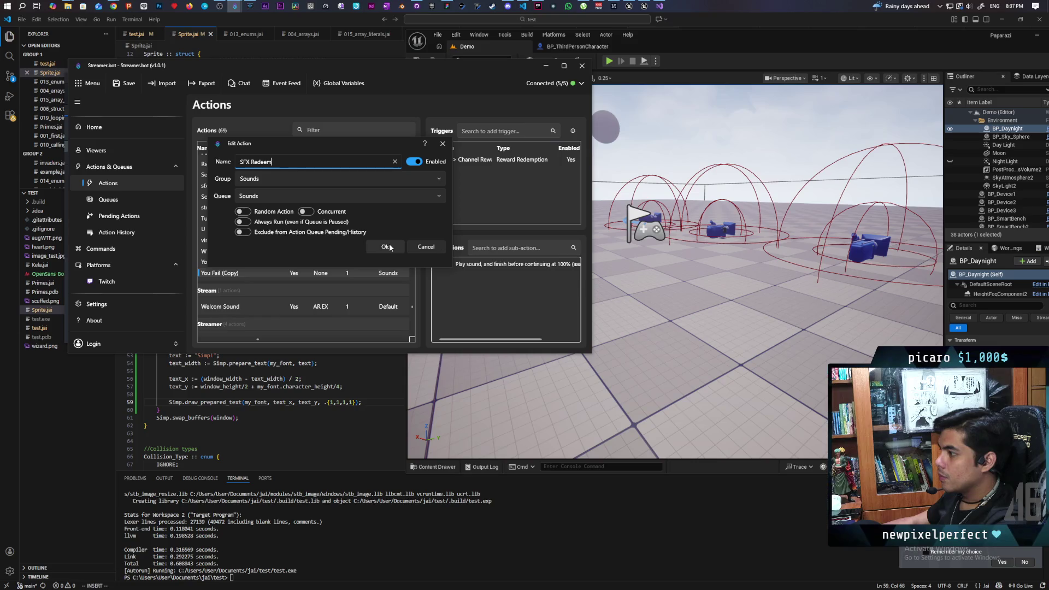
{"action": "left_click", "coordinate": [389, 245]}
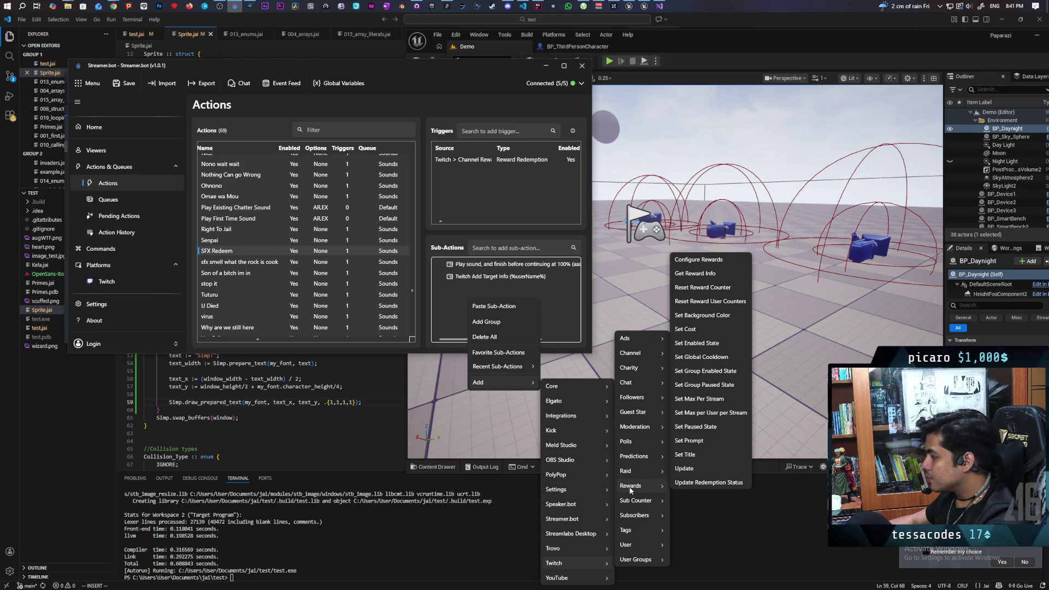
Browse the Twitch sub-action submenus, from Rewards through Chat and Followers to User
{"action": "mouse_move", "coordinate": [638, 388]}
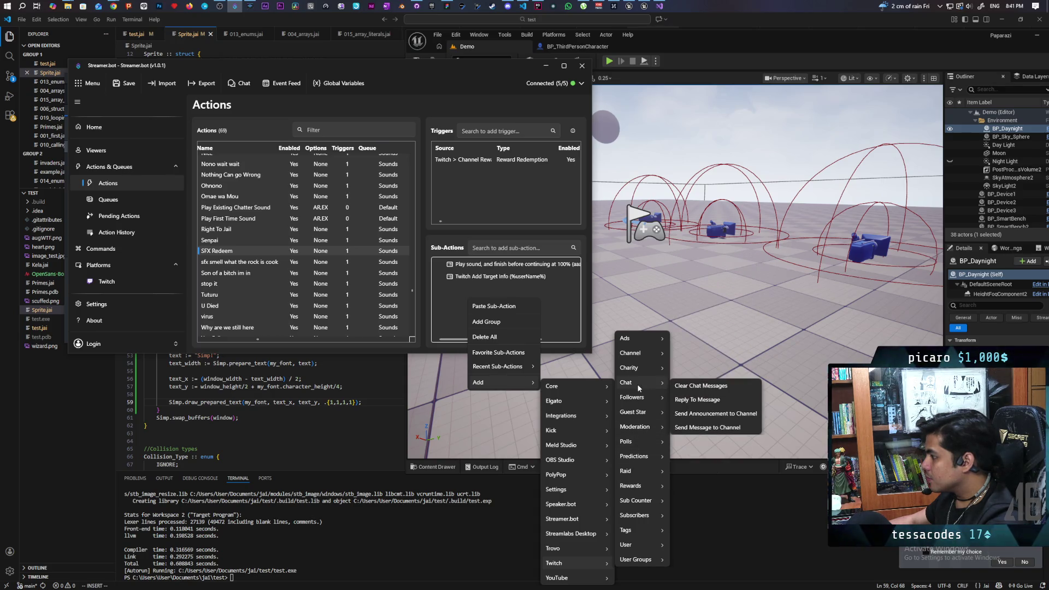
{"action": "mouse_move", "coordinate": [663, 402]}
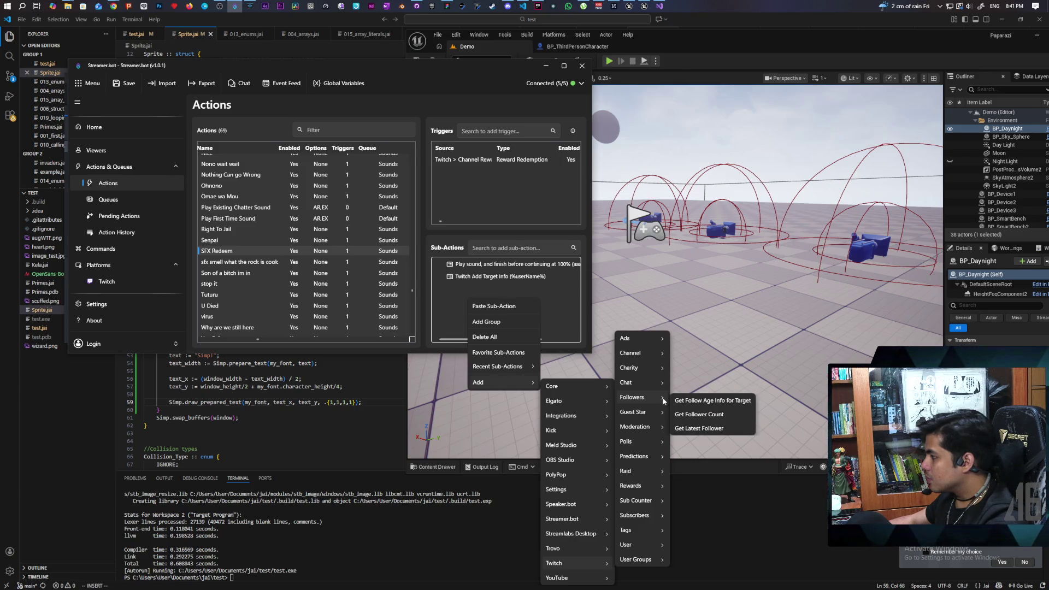
{"action": "mouse_move", "coordinate": [649, 561]}
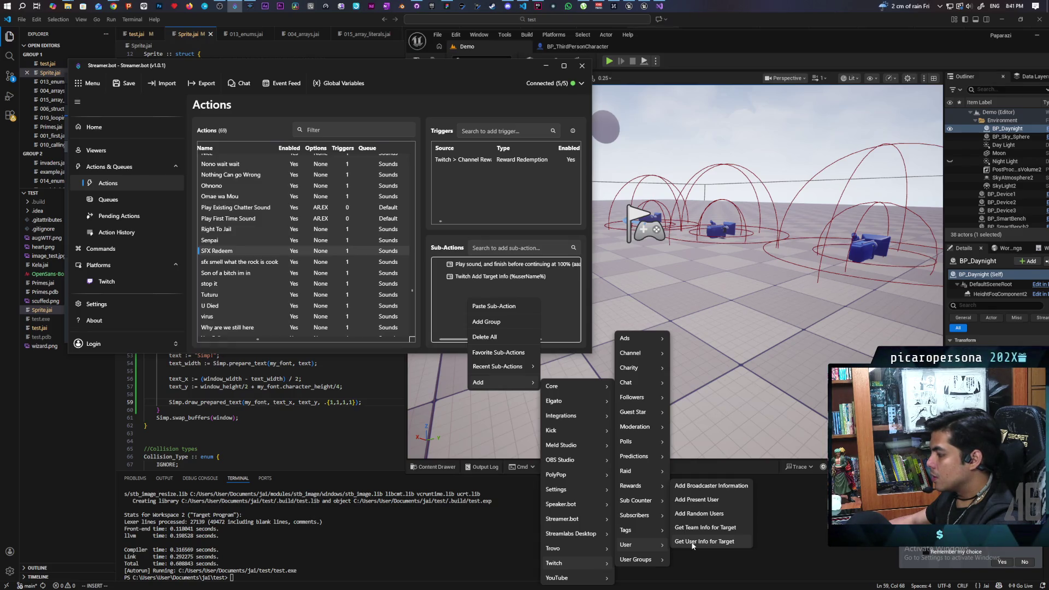
{"action": "left_click", "coordinate": [692, 543]}
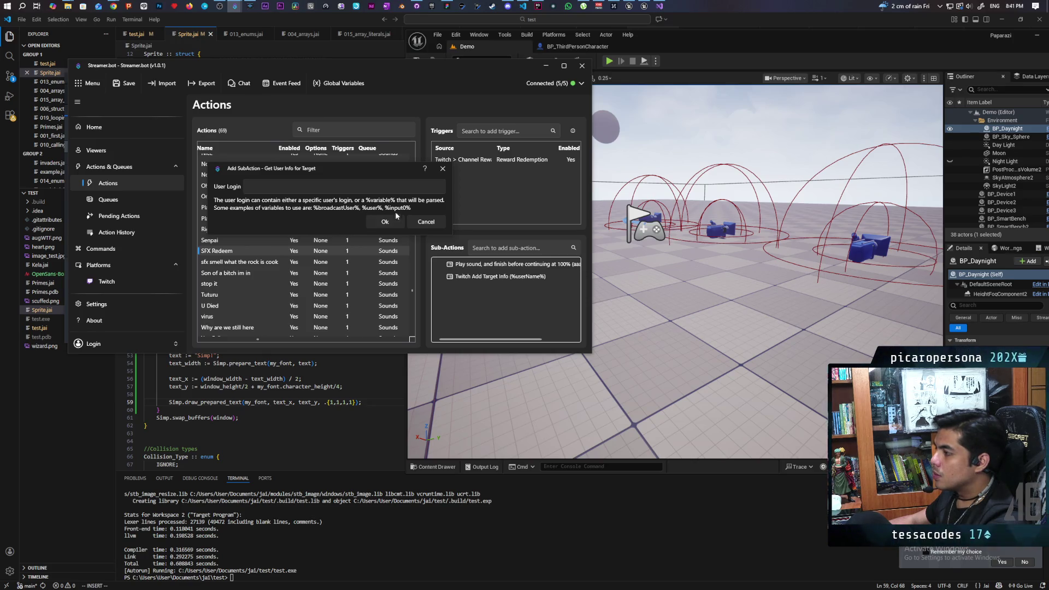
{"action": "left_click", "coordinate": [430, 222]}
{"action": "left_click", "coordinate": [468, 277]}
Open the Twitch Add Target Info sub-action's settings to check its %userName% User Login
{"action": "double_click", "coordinate": [468, 277]}
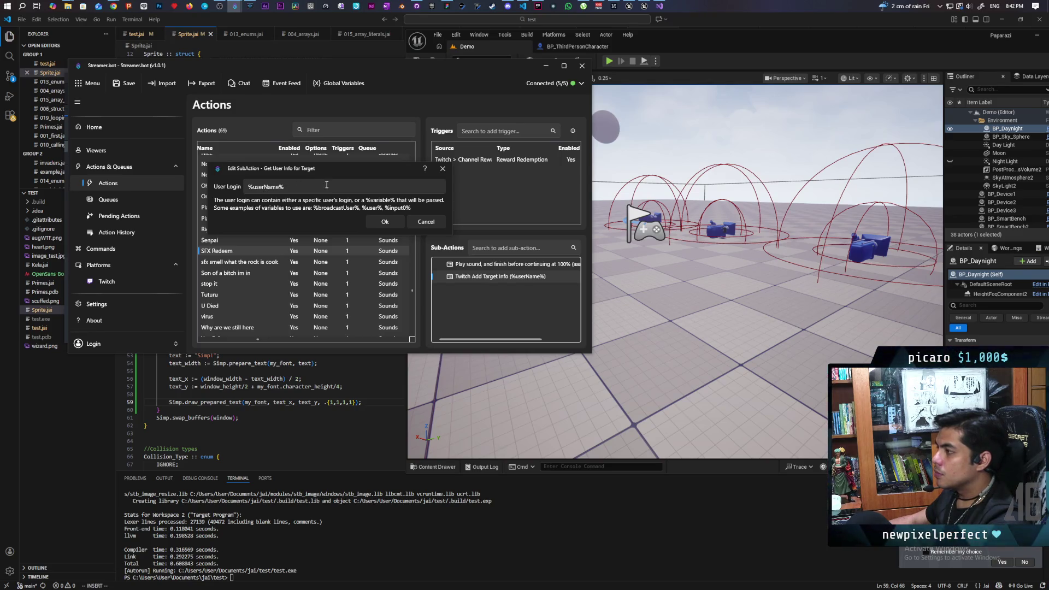
{"action": "left_click", "coordinate": [113, 6]}
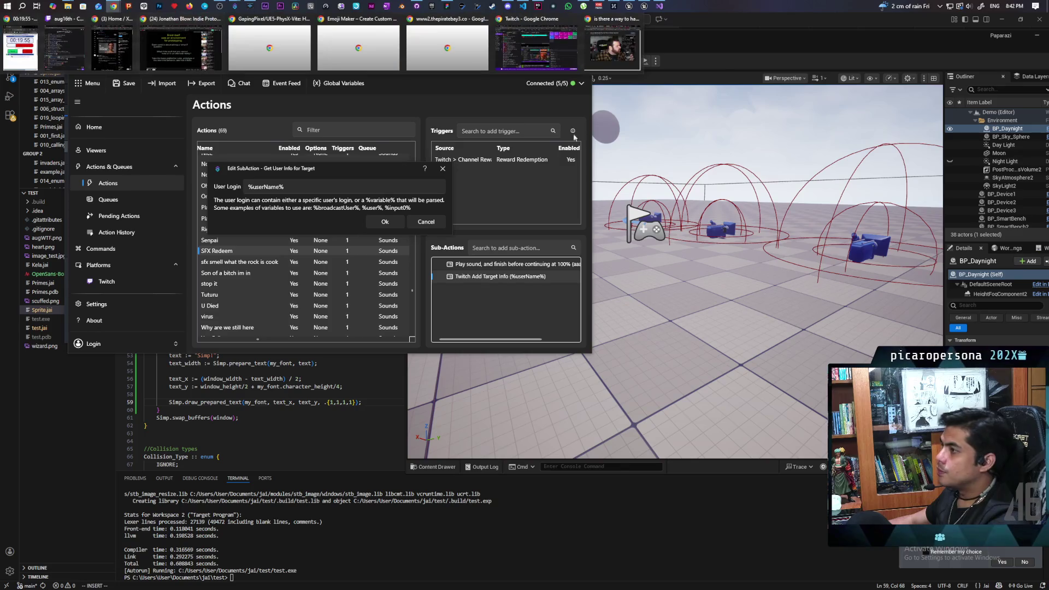
Search Google in a new tab for 'how to get point redeem message streamer bot'
{"action": "left_click", "coordinate": [611, 48]}
{"action": "left_click", "coordinate": [841, 38]}
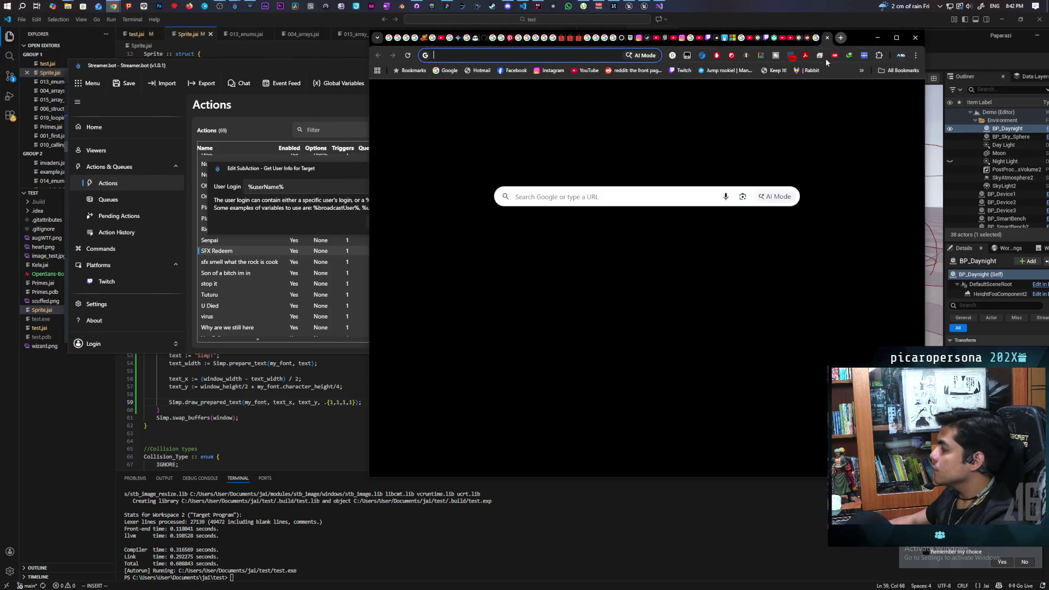
{"action": "type", "text": "how to "}
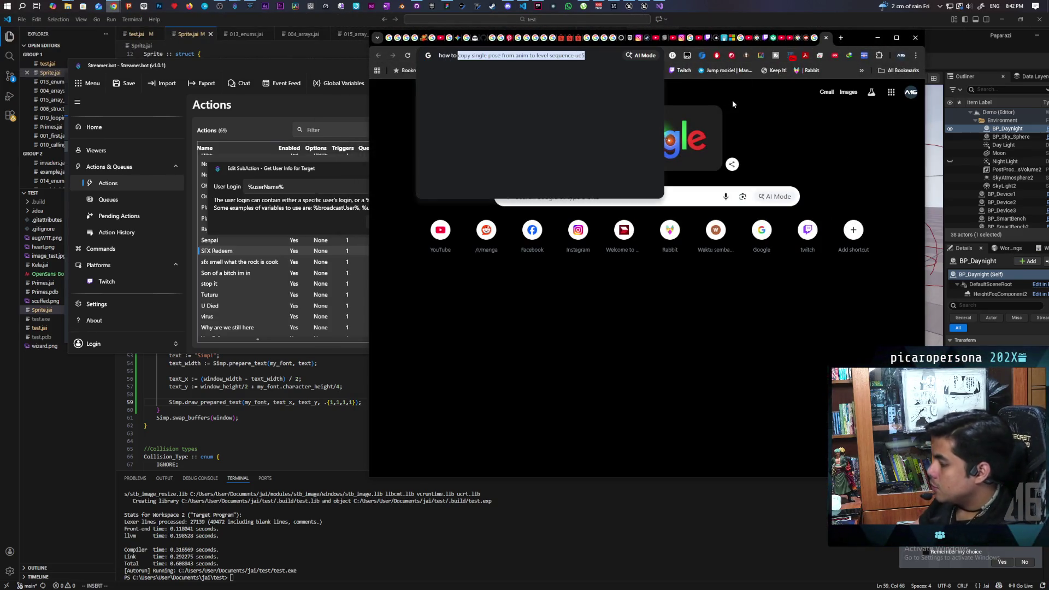
{"action": "type", "text": "get point "}
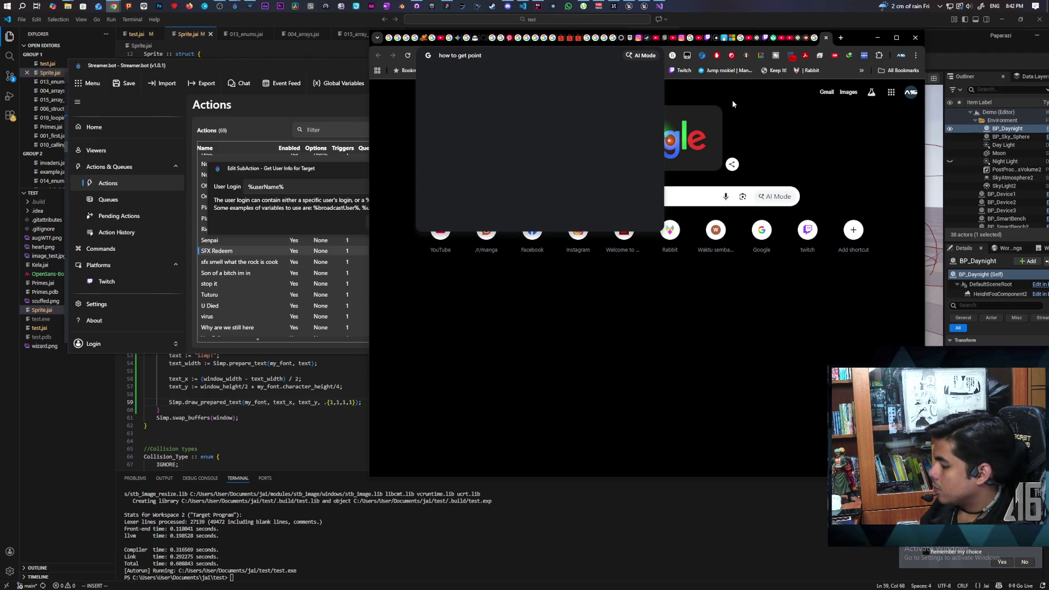
{"action": "type", "text": "redeem me"}
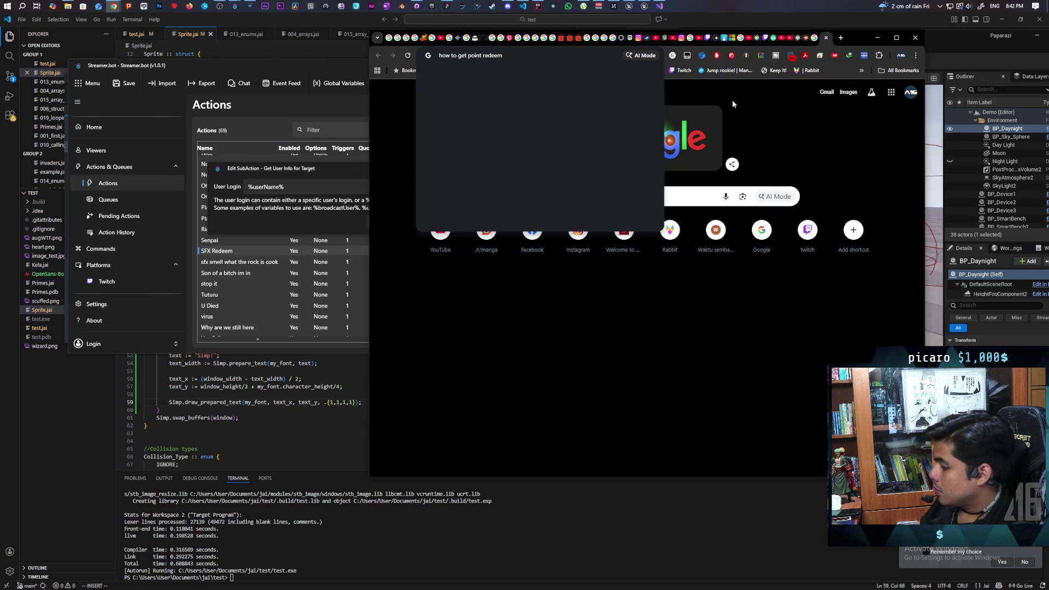
{"action": "type", "text": "ssage "}
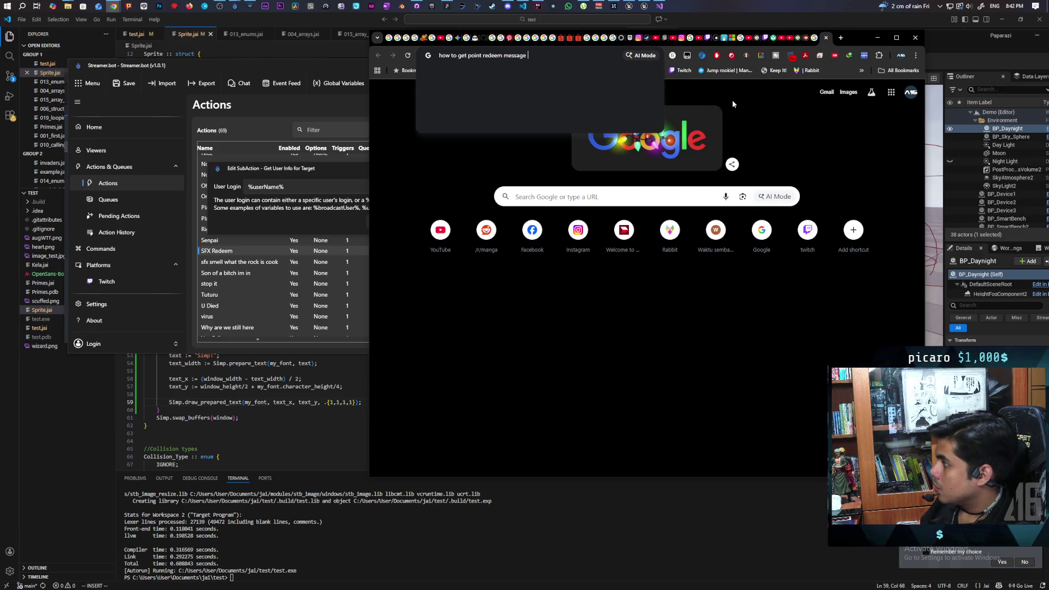
{"action": "type", "text": "streamer bot"}
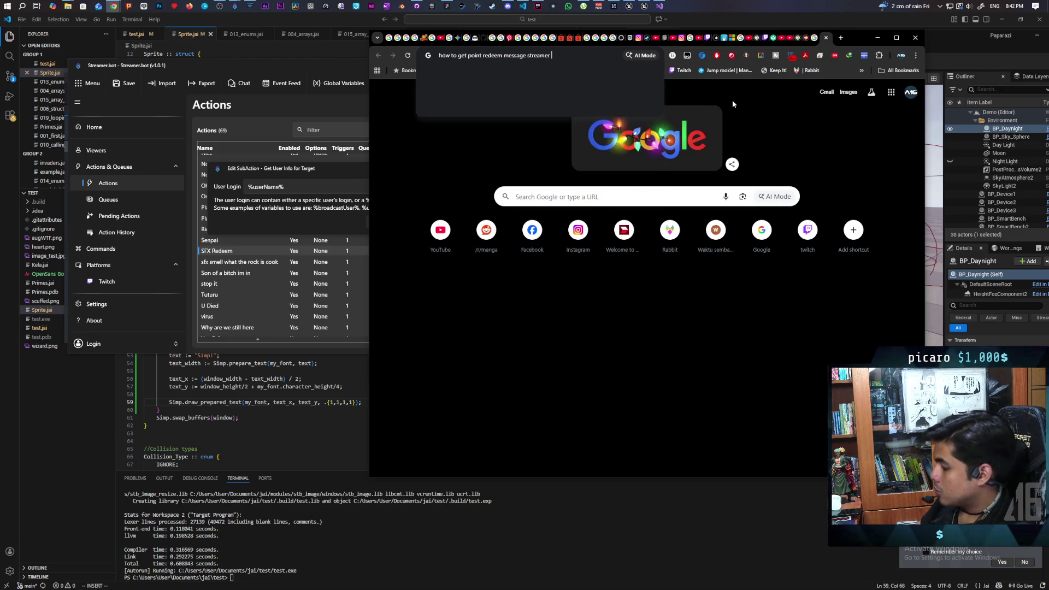
{"action": "key", "text": "Return"}
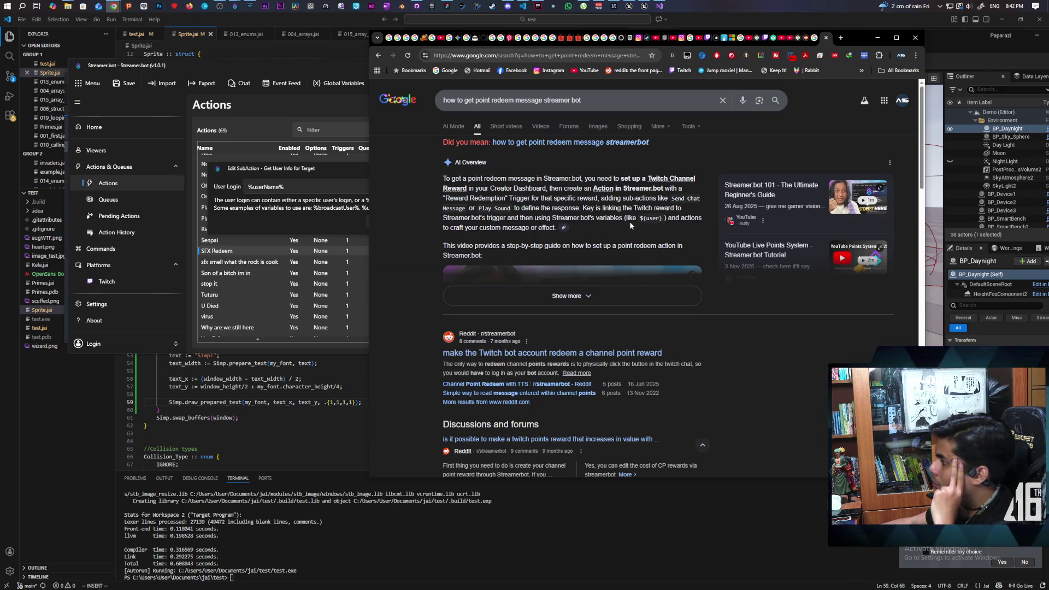
Expand the full AI Overview and play its Streamer.bot 101 tutorial video
{"action": "left_click", "coordinate": [566, 295]}
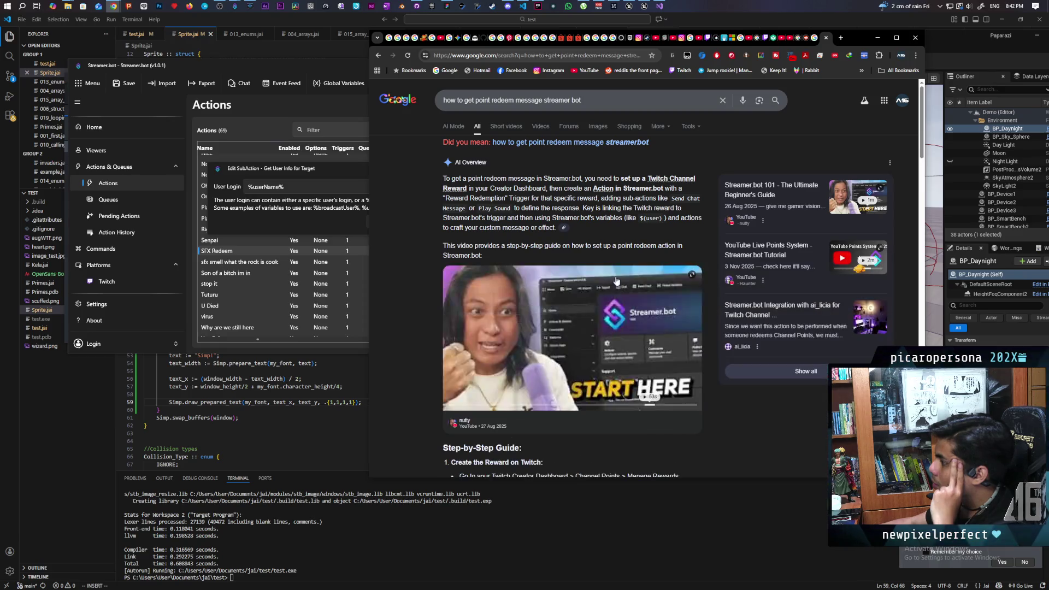
{"action": "mouse_move", "coordinate": [543, 325]}
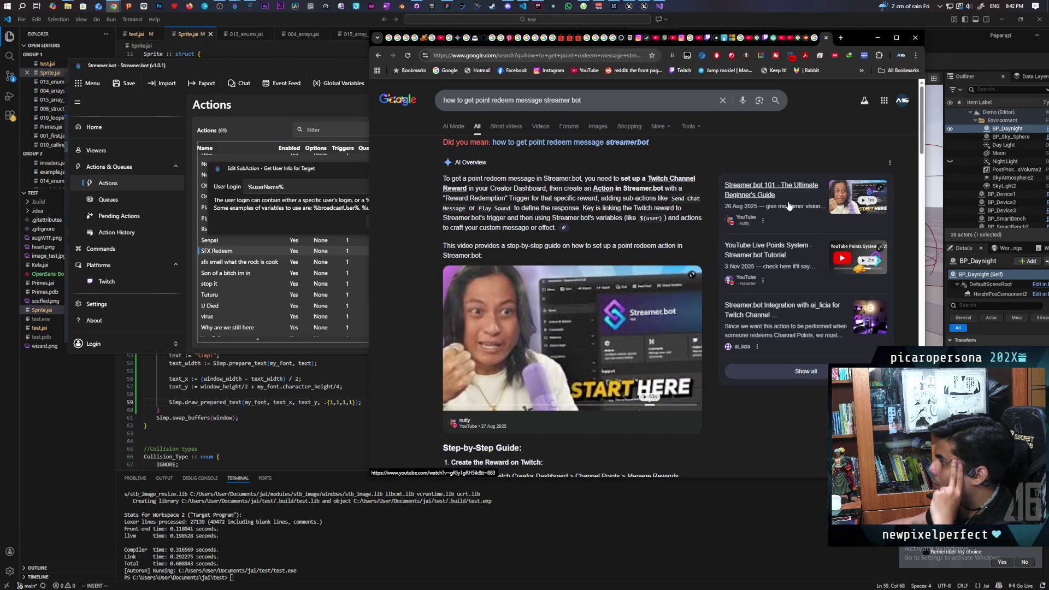
{"action": "left_click", "coordinate": [652, 322]}
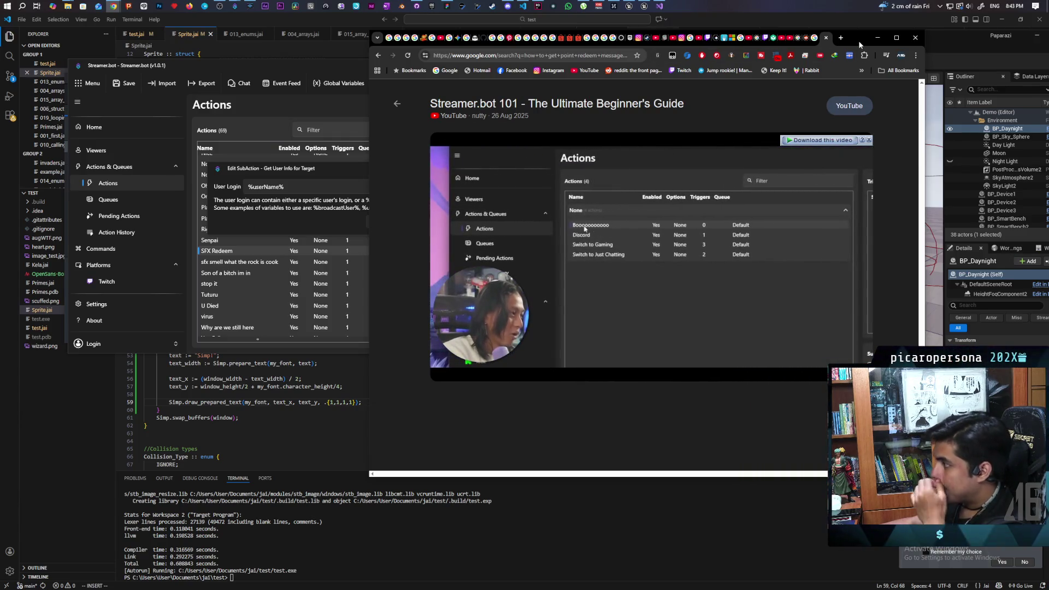
Watch the maximized Streamer.bot 101 video from 18:03 to 19:01, then go back to Google
{"action": "double_click", "coordinate": [853, 39]}
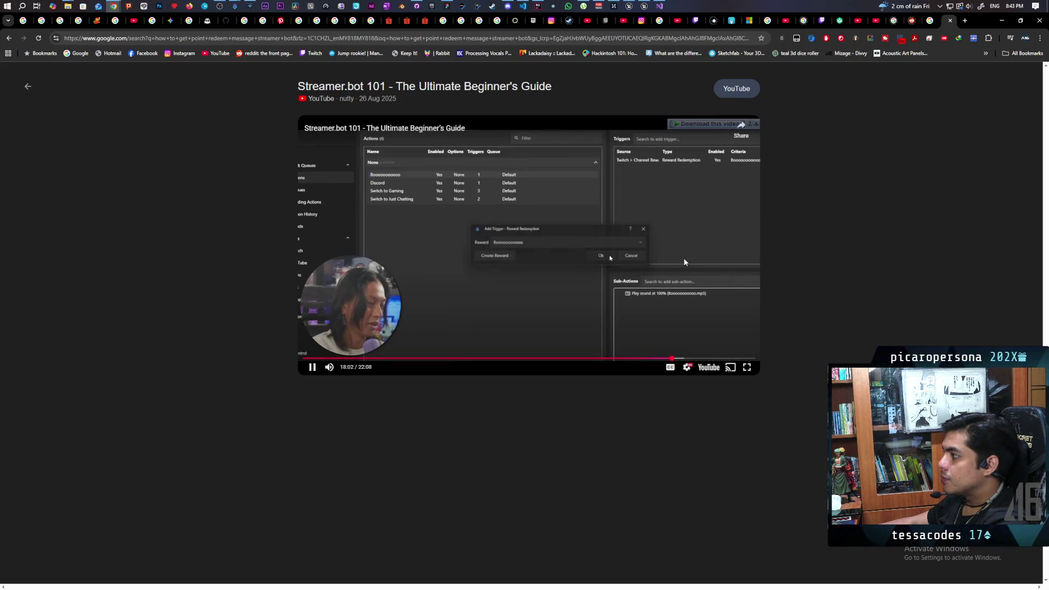
{"action": "left_click", "coordinate": [673, 244]}
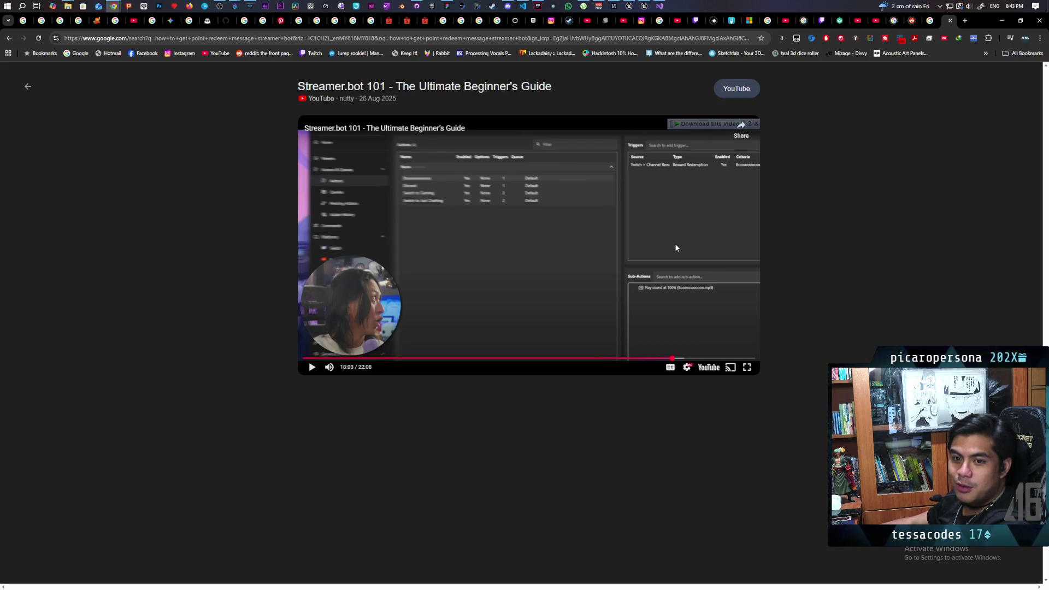
{"action": "left_click", "coordinate": [656, 254]}
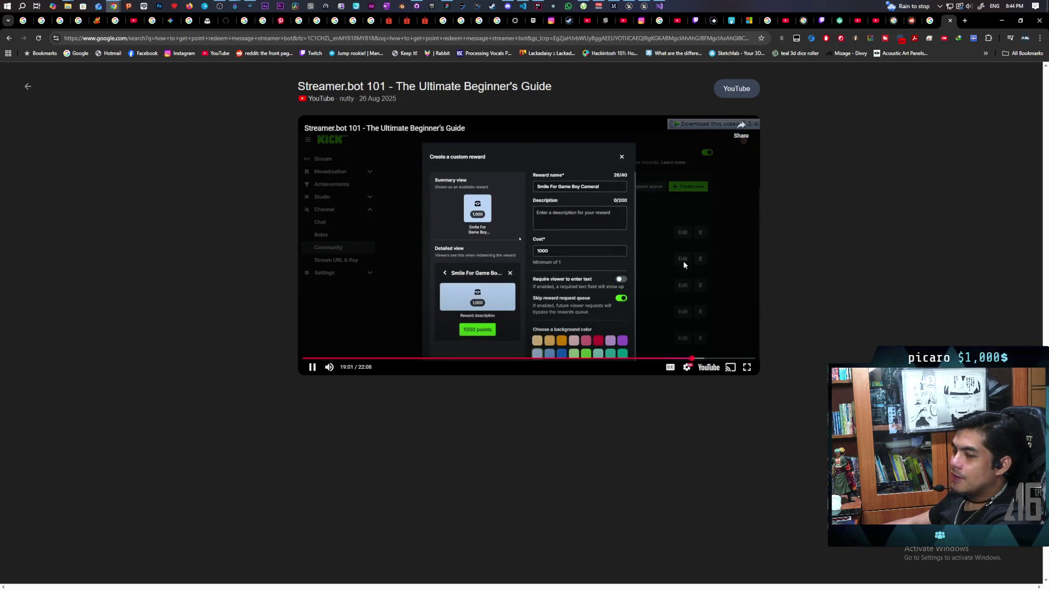
{"action": "left_click", "coordinate": [662, 266]}
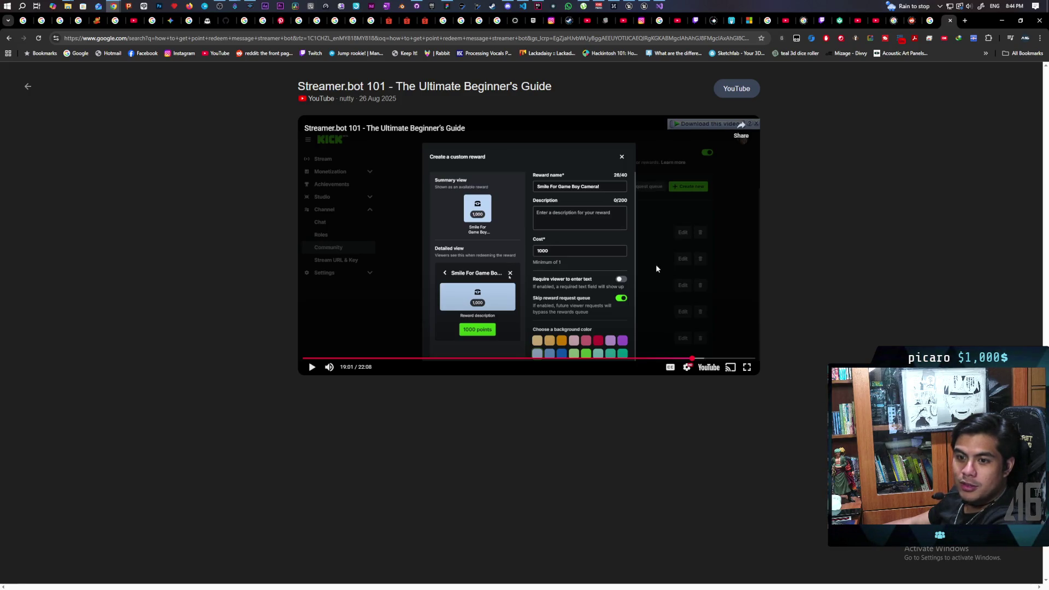
{"action": "left_click", "coordinate": [7, 39]}
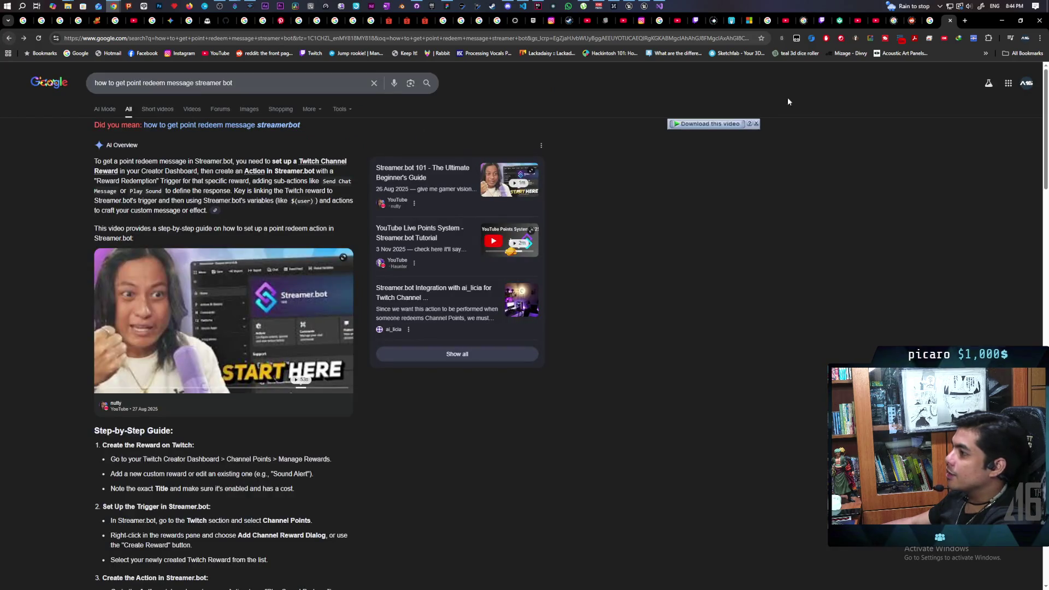
Set the shrunken browser beside Streamer.bot and select the %userName% User Login value
{"action": "mouse_move", "coordinate": [977, 16]}
{"action": "left_mouse_down"}
{"action": "mouse_move", "coordinate": [870, 303]}
{"action": "mouse_move", "coordinate": [964, 93]}
{"action": "mouse_move", "coordinate": [925, 370]}
{"action": "left_mouse_up"}
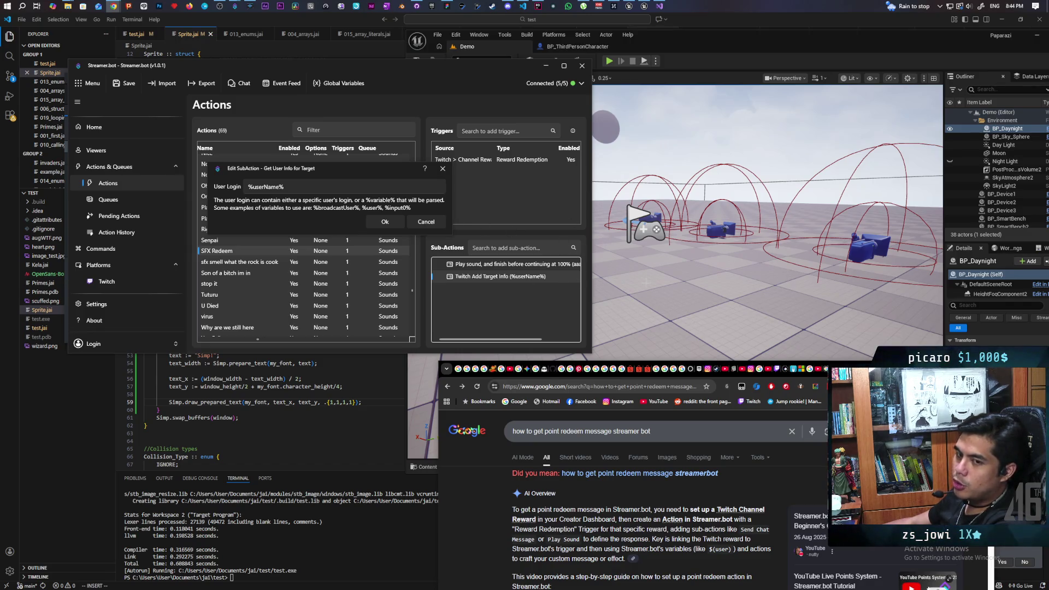
{"action": "triple_click", "coordinate": [319, 191]}
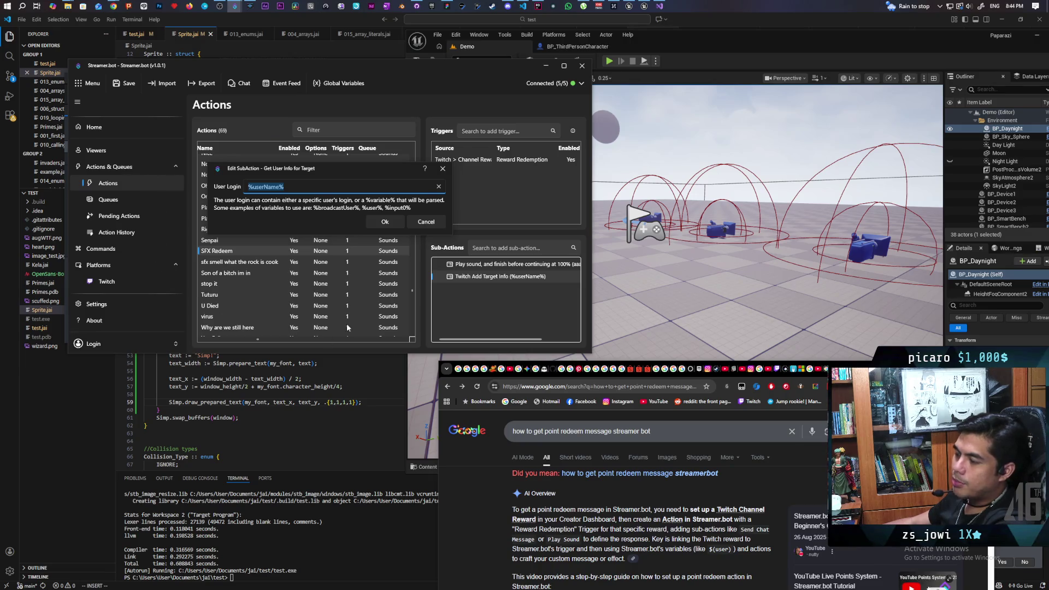
{"action": "mouse_move", "coordinate": [925, 371]}
{"action": "left_mouse_down"}
{"action": "mouse_move", "coordinate": [943, 108]}
{"action": "mouse_move", "coordinate": [981, 152]}
{"action": "mouse_move", "coordinate": [977, 201]}
{"action": "left_mouse_up"}
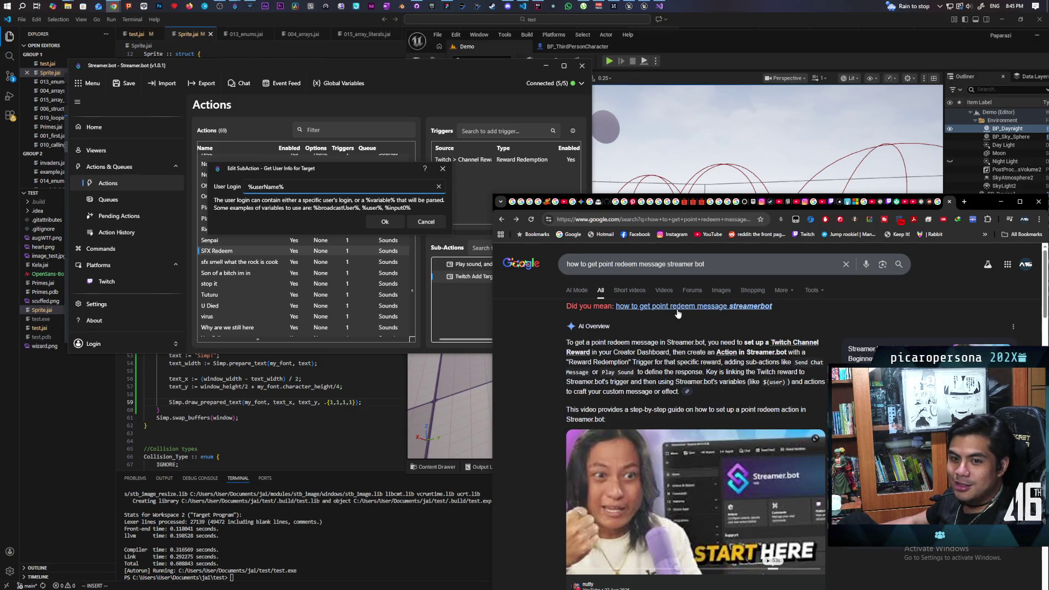
Search again with the suggested 'streamerbot' spelling and scroll through the results
{"action": "left_click_drag", "start_coordinate": [974, 201], "coordinate": [952, 183]}
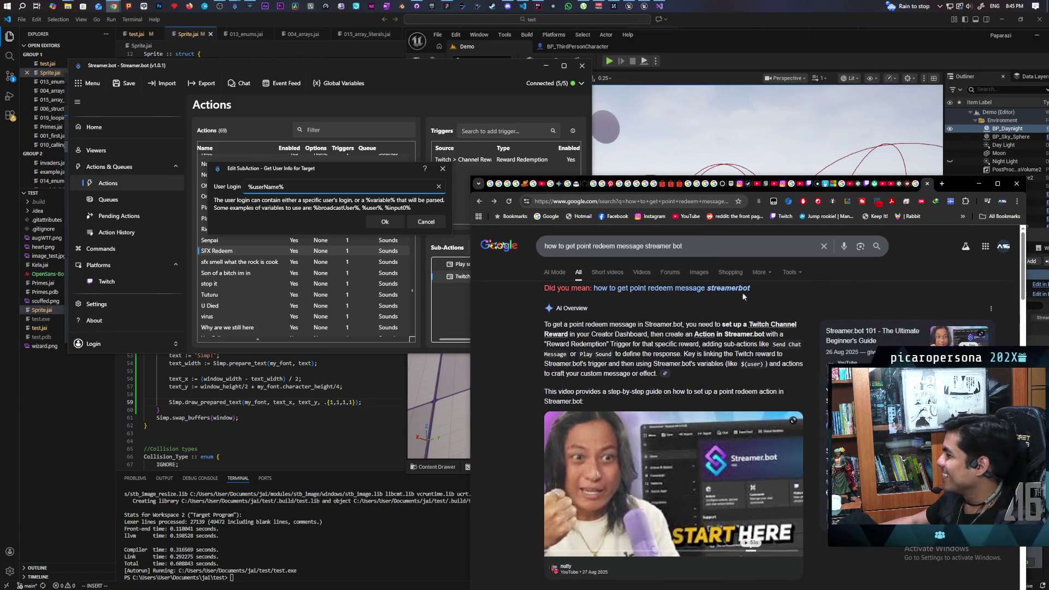
{"action": "left_click", "coordinate": [657, 289]}
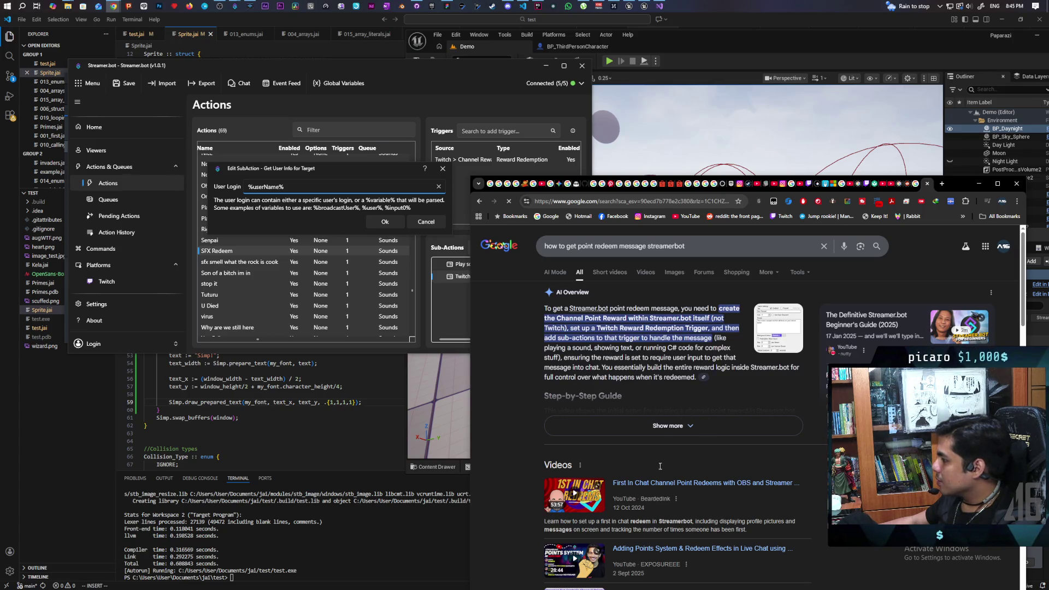
{"action": "scroll", "coordinate": [815, 480], "scroll_direction": "down", "scroll_amount": 3}
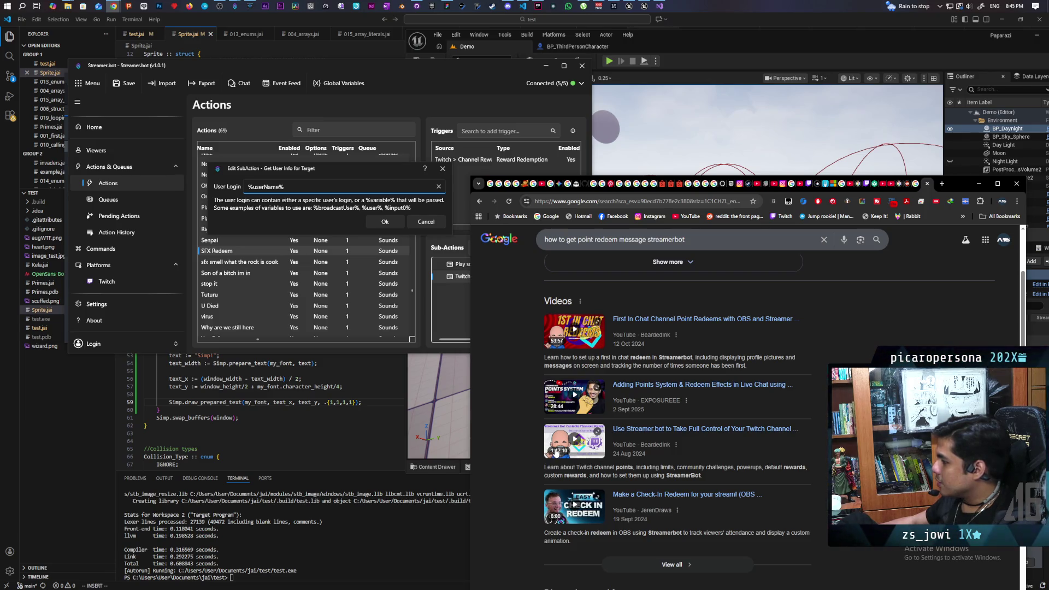
{"action": "scroll", "coordinate": [677, 382], "scroll_direction": "down", "scroll_amount": 2}
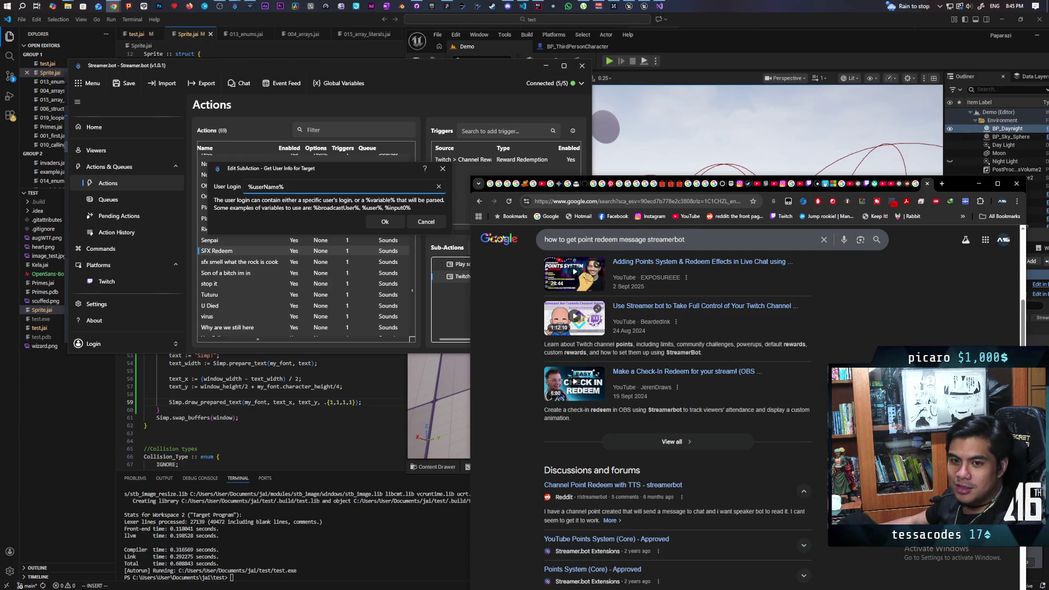
{"action": "scroll", "coordinate": [672, 383], "scroll_direction": "down", "scroll_amount": 2}
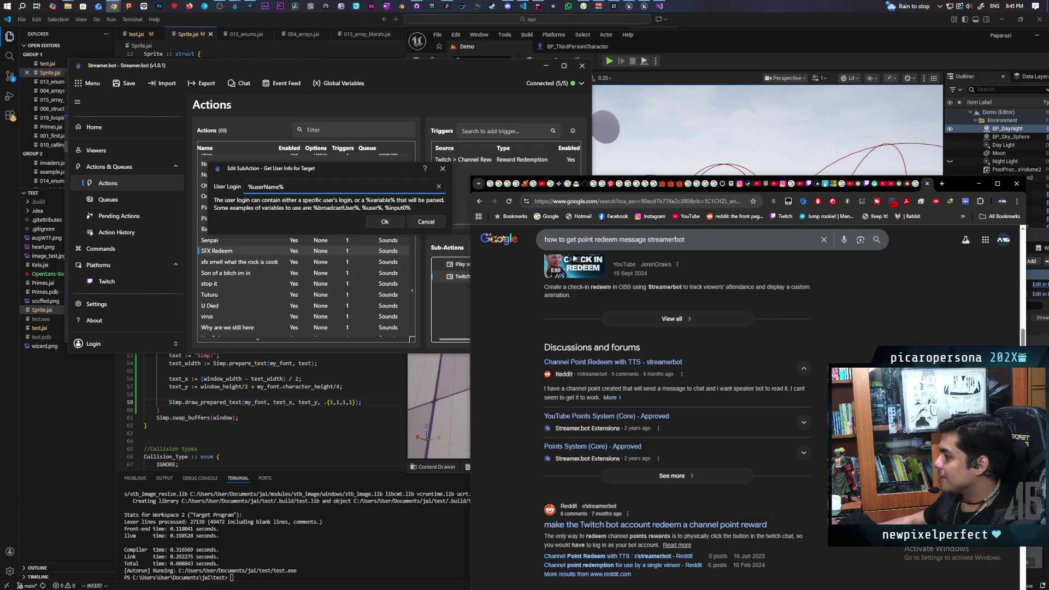
{"action": "scroll", "coordinate": [860, 343], "scroll_direction": "down", "scroll_amount": 3}
{"action": "scroll", "coordinate": [857, 342], "scroll_direction": "up", "scroll_amount": 2}
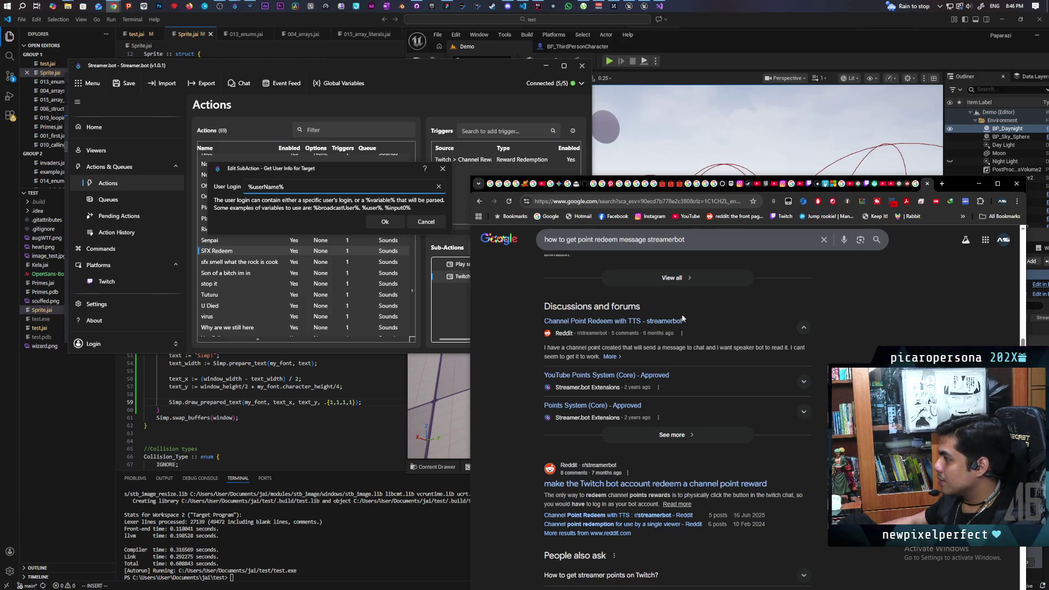
Open the r/streamerbot 'Channel Point Redeem with TTS' thread and read its %rawInput% replies
{"action": "left_click", "coordinate": [626, 322]}
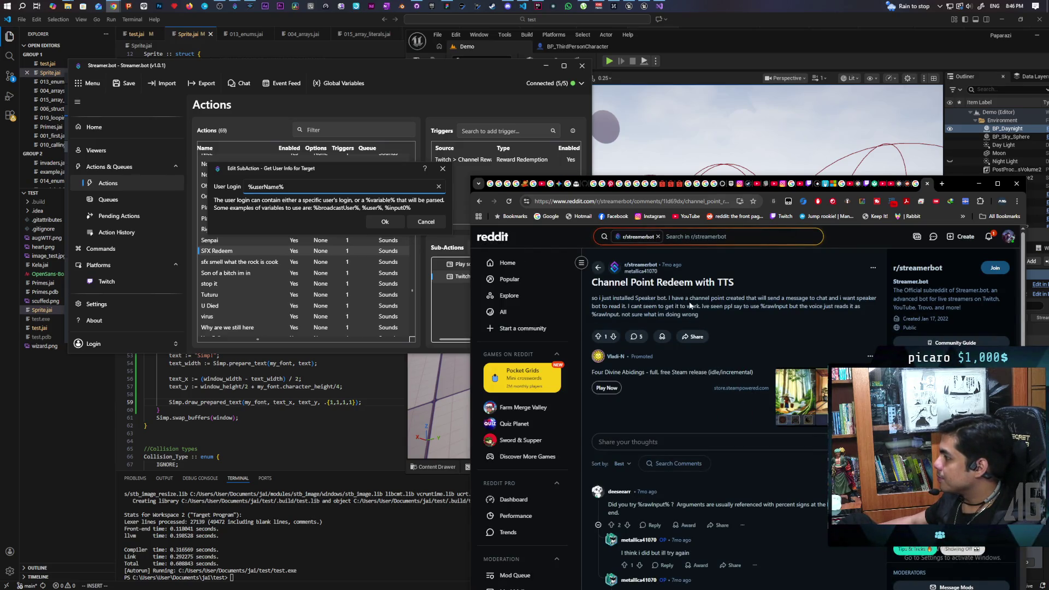
{"action": "scroll", "coordinate": [748, 313], "scroll_direction": "down", "scroll_amount": 2}
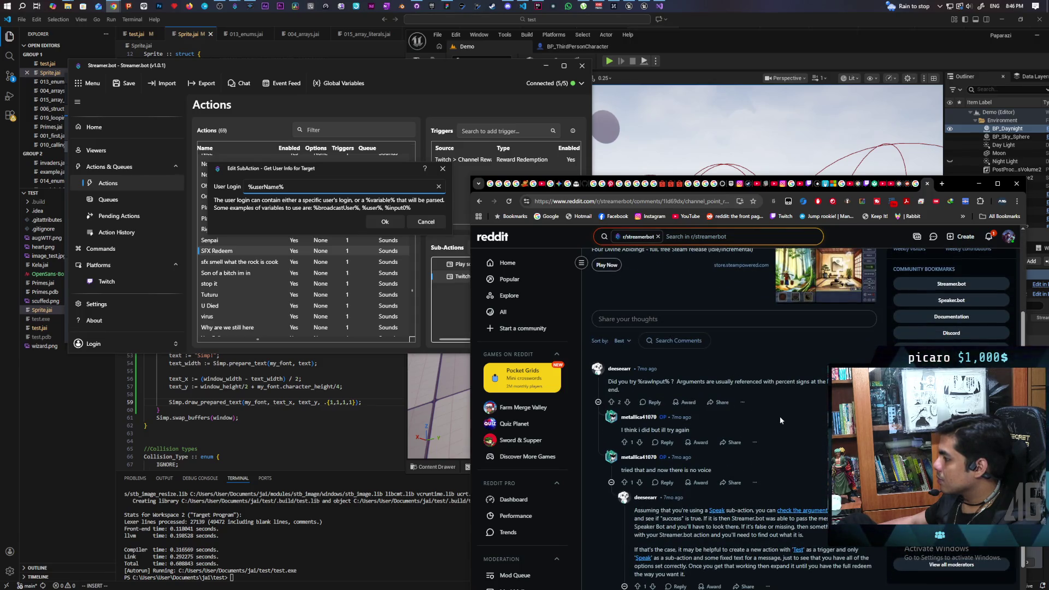
{"action": "scroll", "coordinate": [787, 414], "scroll_direction": "down", "scroll_amount": 1}
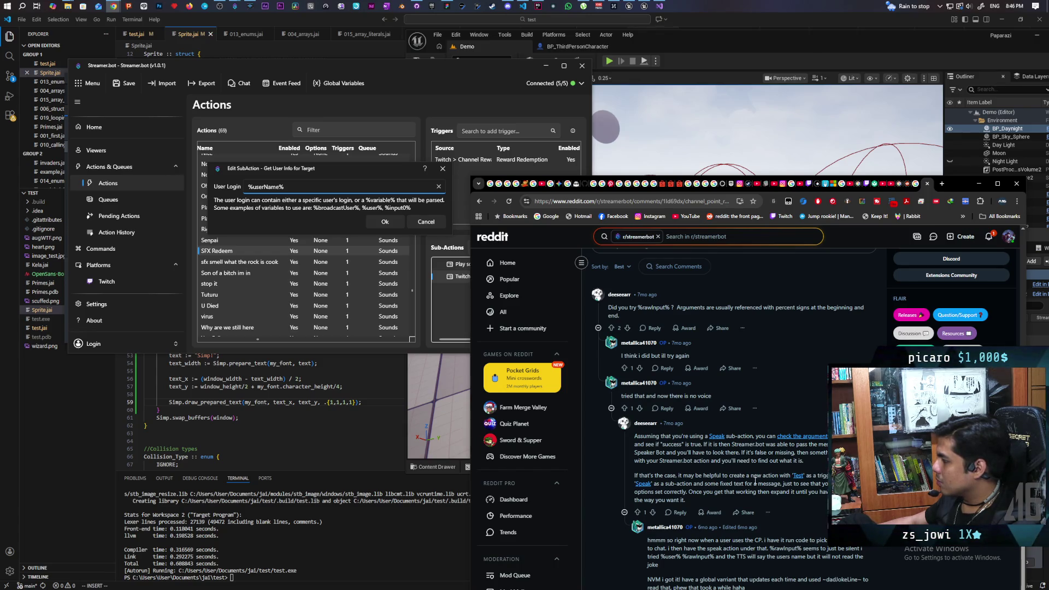
{"action": "left_click_drag", "start_coordinate": [962, 186], "coordinate": [929, 78]}
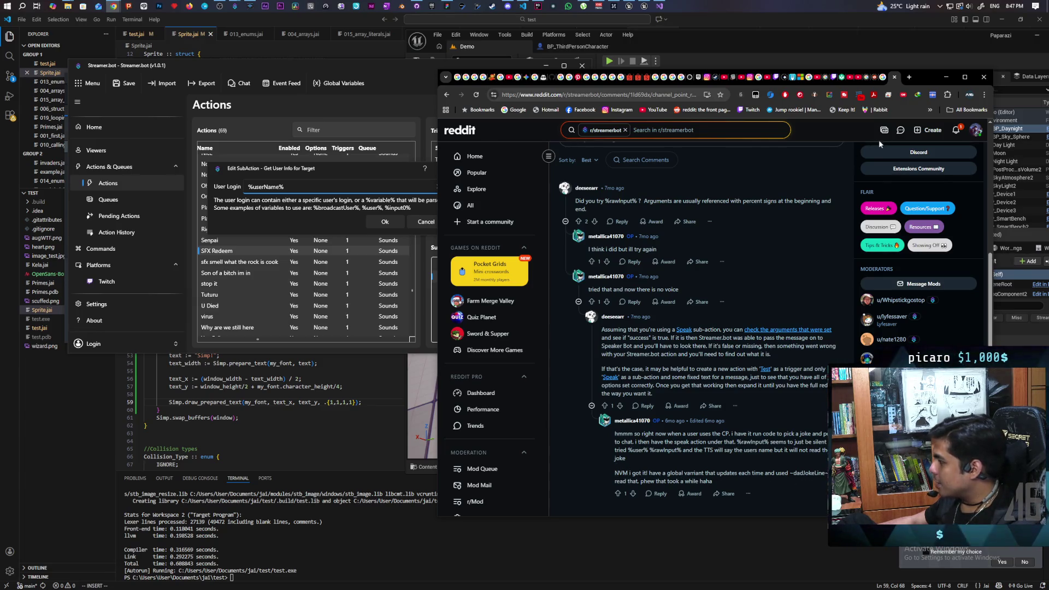
{"action": "left_click_drag", "start_coordinate": [935, 76], "coordinate": [694, 53]}
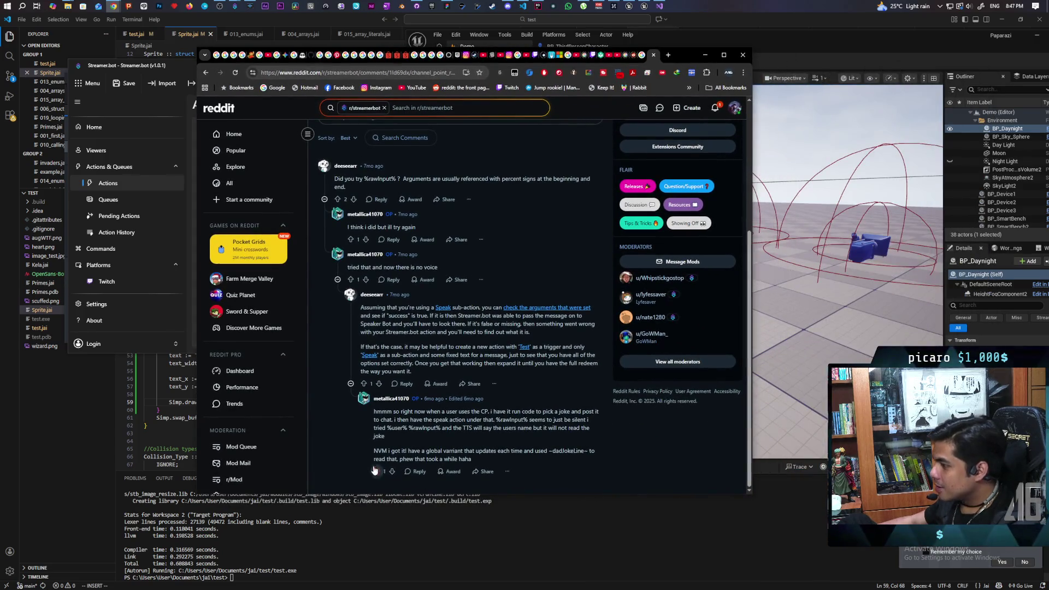
Highlight the 'NVM i got it!' reply explaining the global-variable fix
{"action": "mouse_move", "coordinate": [374, 450]}
{"action": "left_mouse_down"}
{"action": "mouse_move", "coordinate": [597, 454]}
{"action": "mouse_move", "coordinate": [568, 461]}
{"action": "left_mouse_up"}
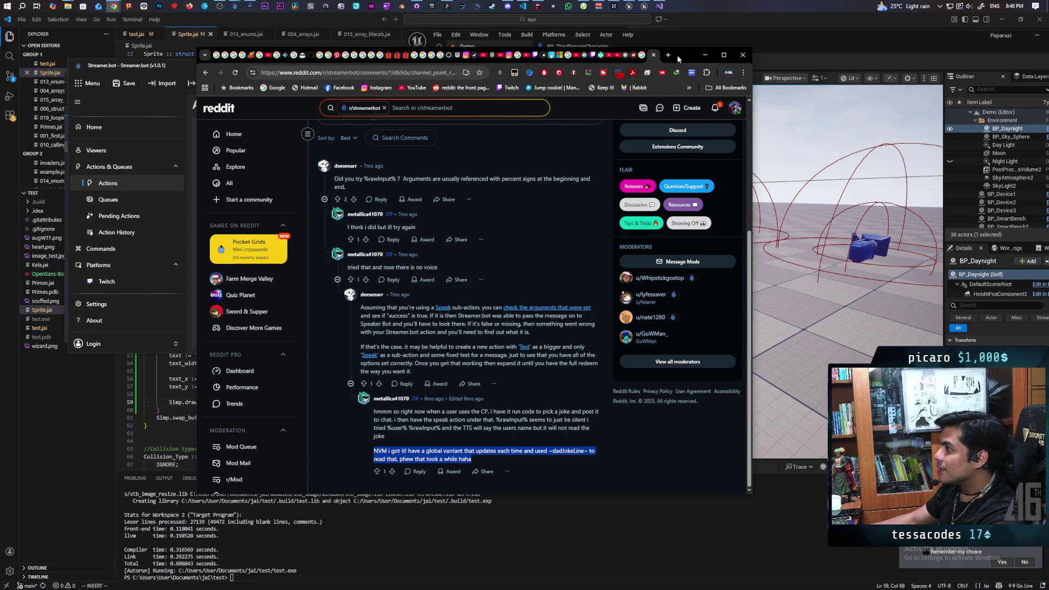
Change the Twitch Add Target Info user login from %userName% to %rawInput%
{"action": "left_click_drag", "start_coordinate": [677, 55], "coordinate": [919, 64]}
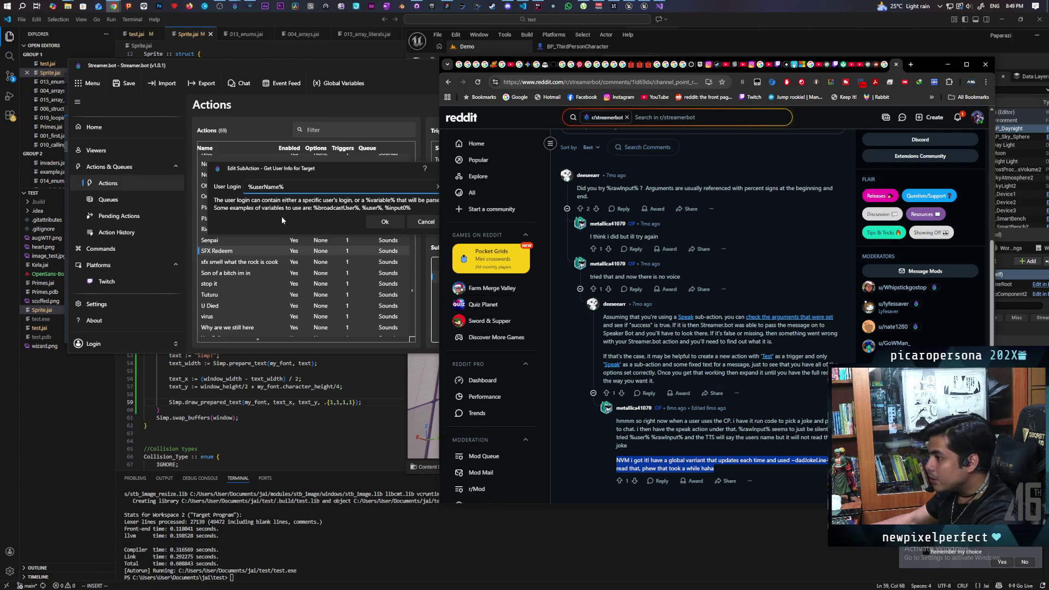
{"action": "left_click", "coordinate": [279, 187]}
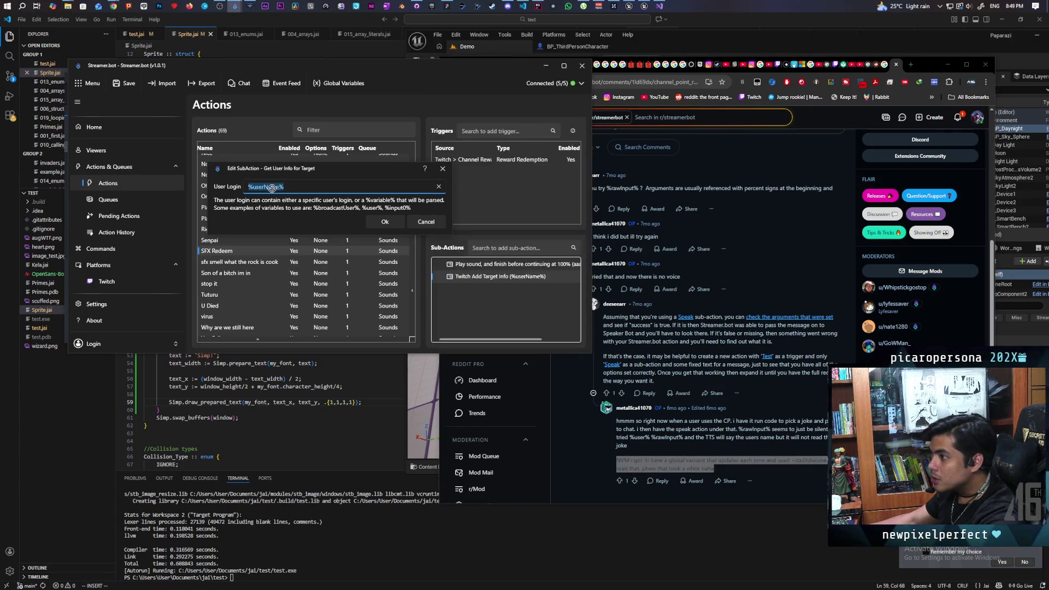
{"action": "left_click_drag", "start_coordinate": [279, 187], "coordinate": [253, 187]}
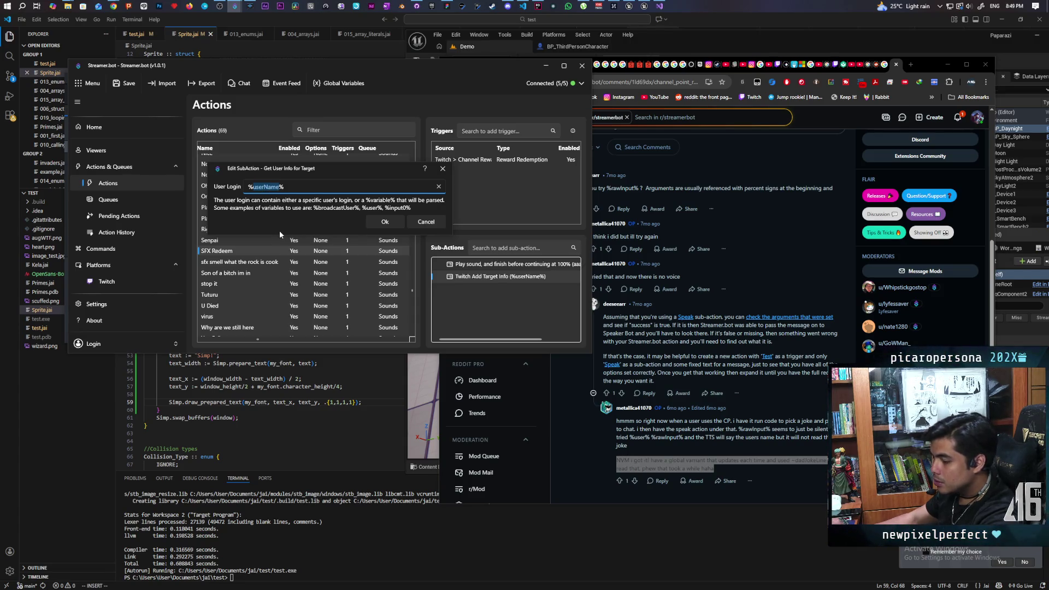
{"action": "type", "text": "rawInput%"}
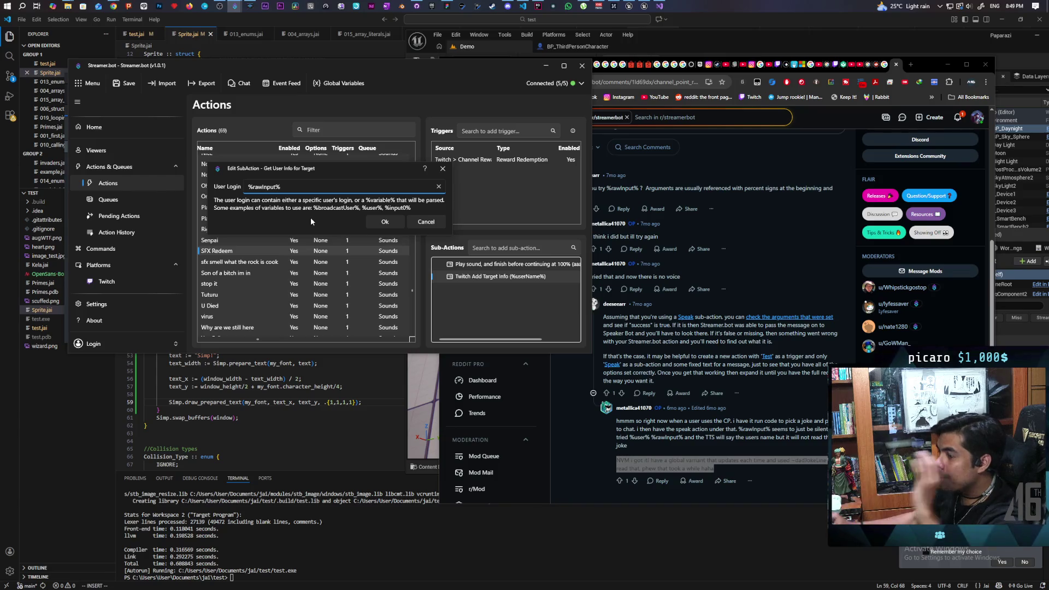
{"action": "left_click", "coordinate": [382, 221]}
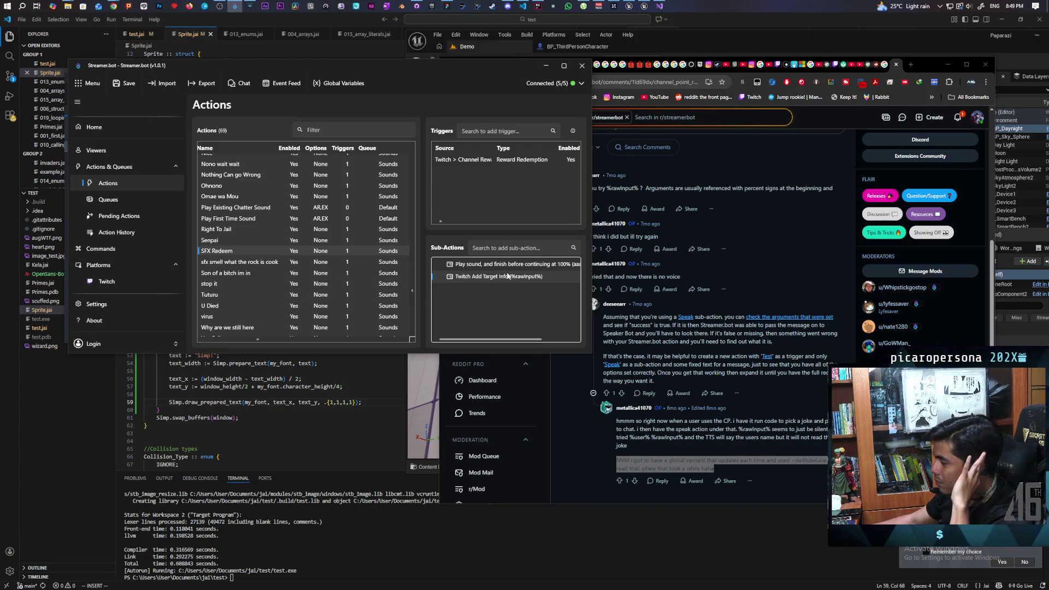
Delete the Play sound sub-action from SFX Redeem
{"action": "scroll", "coordinate": [500, 266], "scroll_direction": "right", "scroll_amount": 1}
{"action": "key", "text": "Delete"}
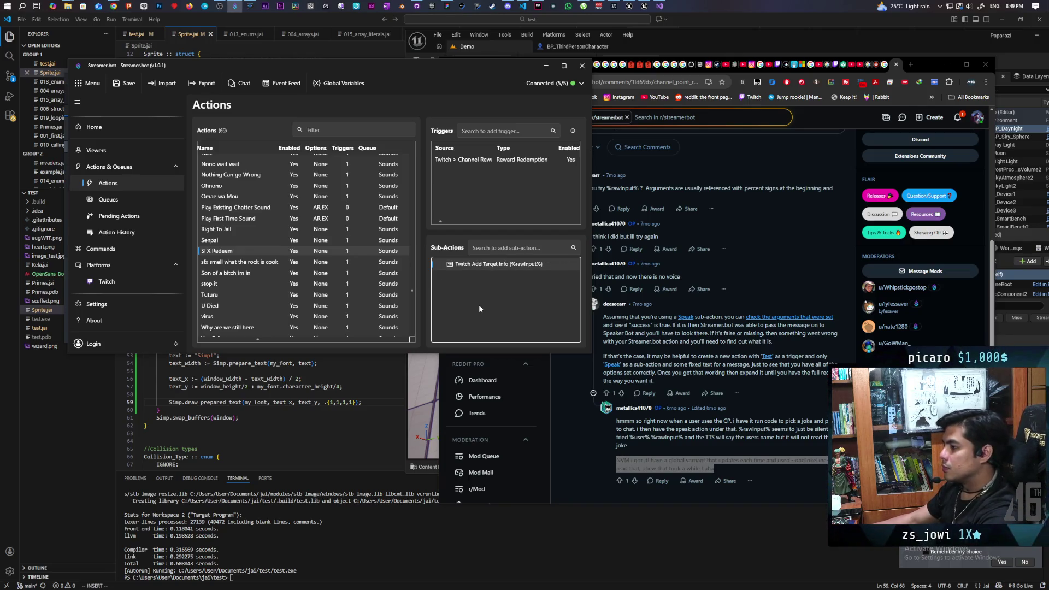
{"action": "left_click", "coordinate": [735, 465]}
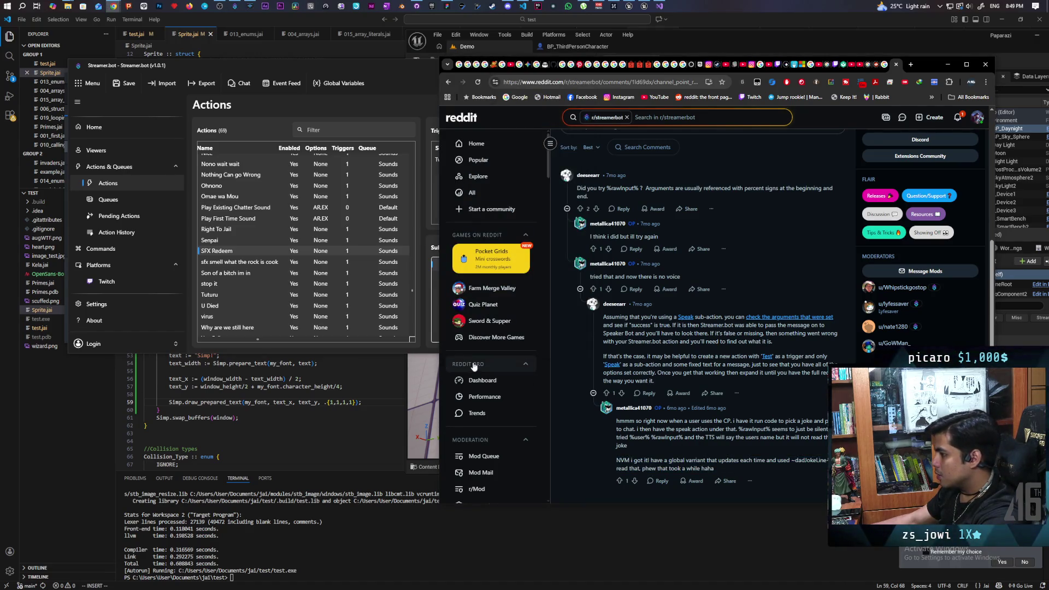
{"action": "left_click", "coordinate": [421, 348]}
Add a Core > Globals > Global (Set) sub-action to SFX Redeem
{"action": "right_click", "coordinate": [470, 277]}
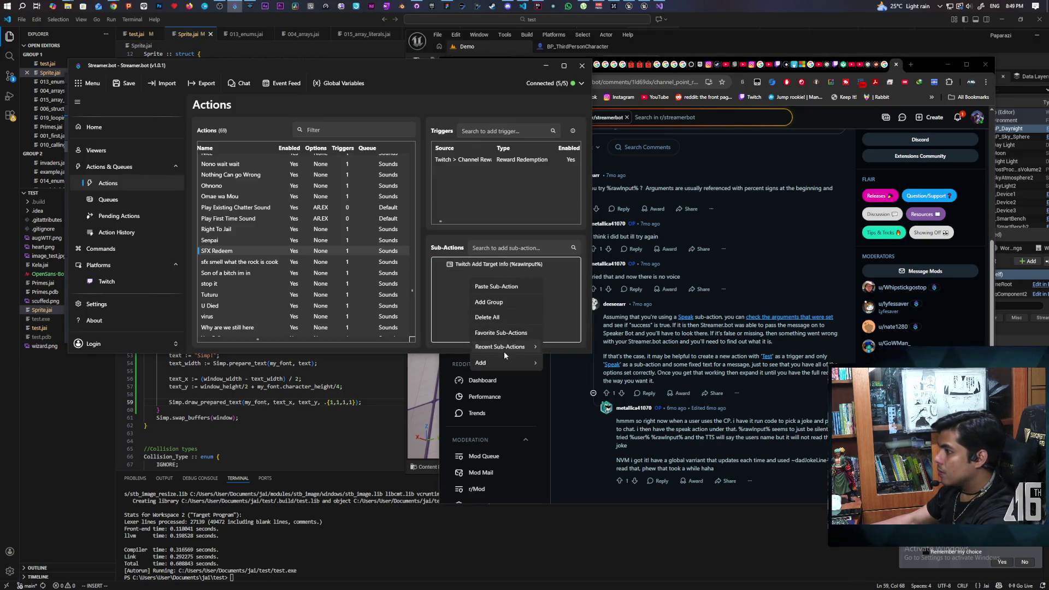
{"action": "mouse_move", "coordinate": [509, 364]}
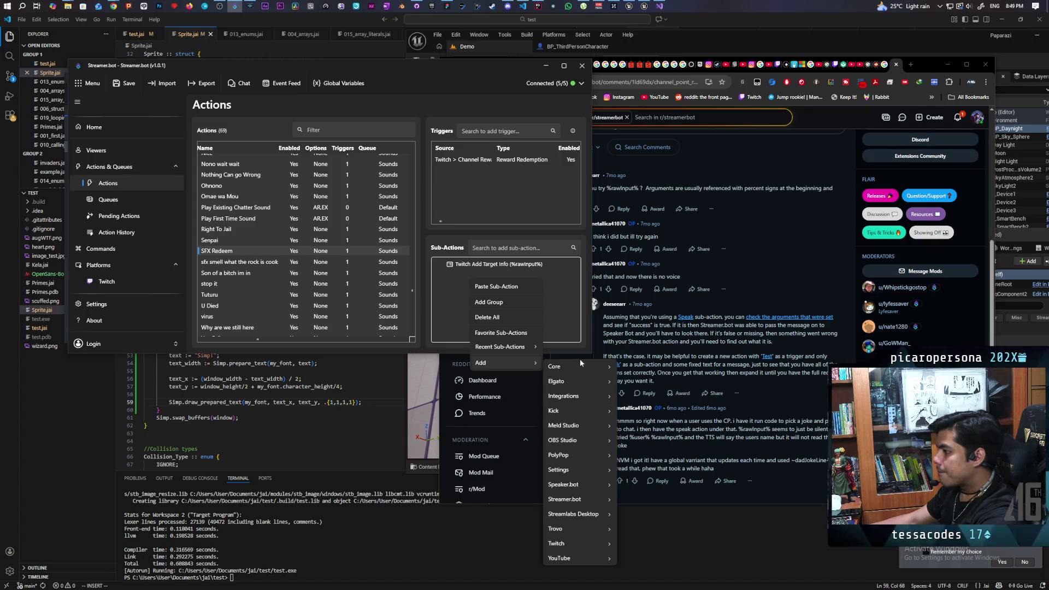
{"action": "mouse_move", "coordinate": [582, 368]}
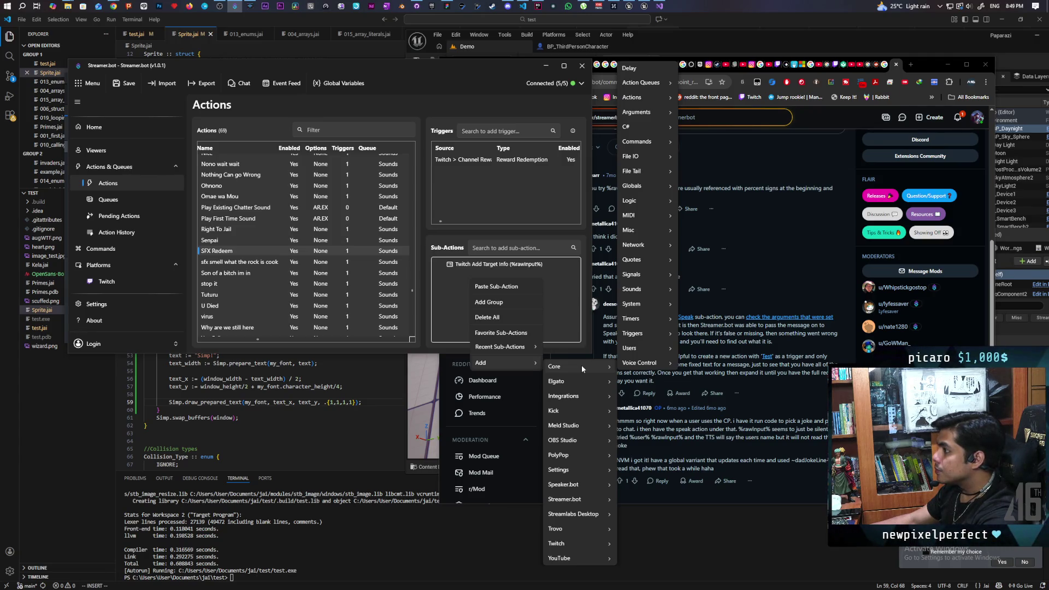
{"action": "mouse_move", "coordinate": [628, 366]}
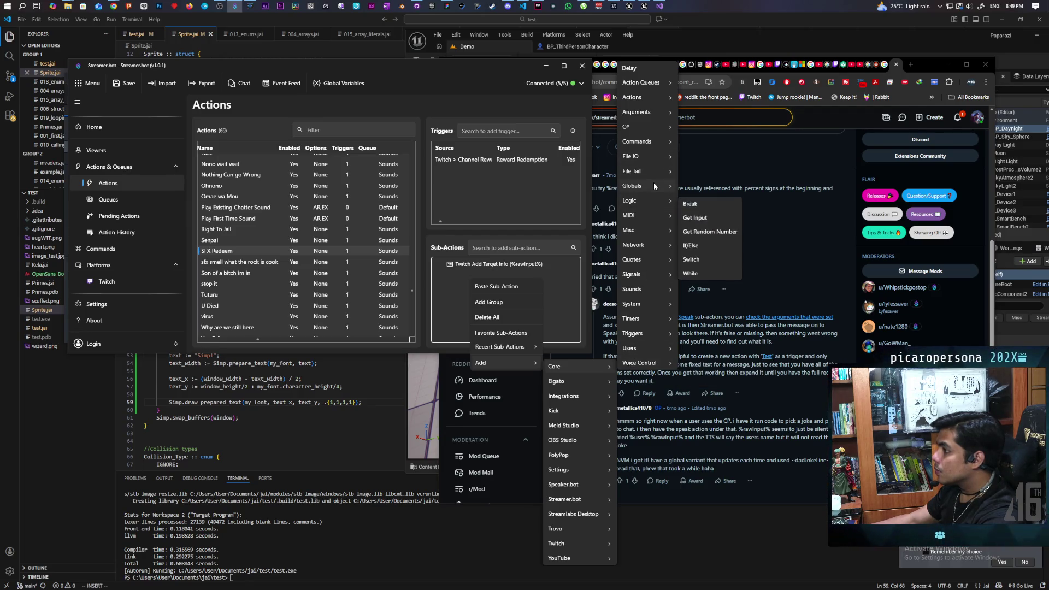
{"action": "mouse_move", "coordinate": [653, 183]}
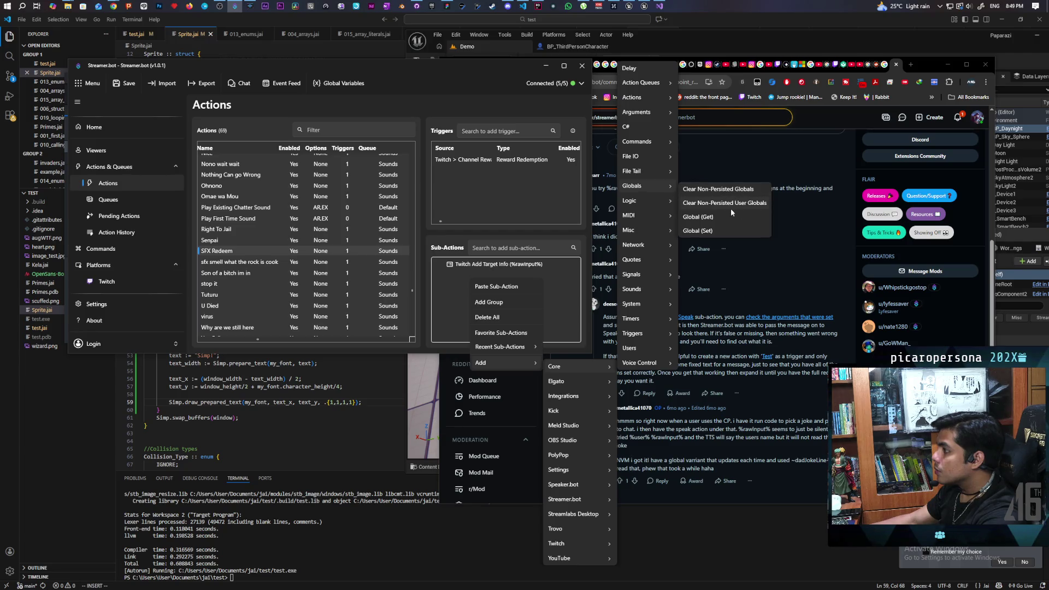
{"action": "left_click", "coordinate": [713, 231]}
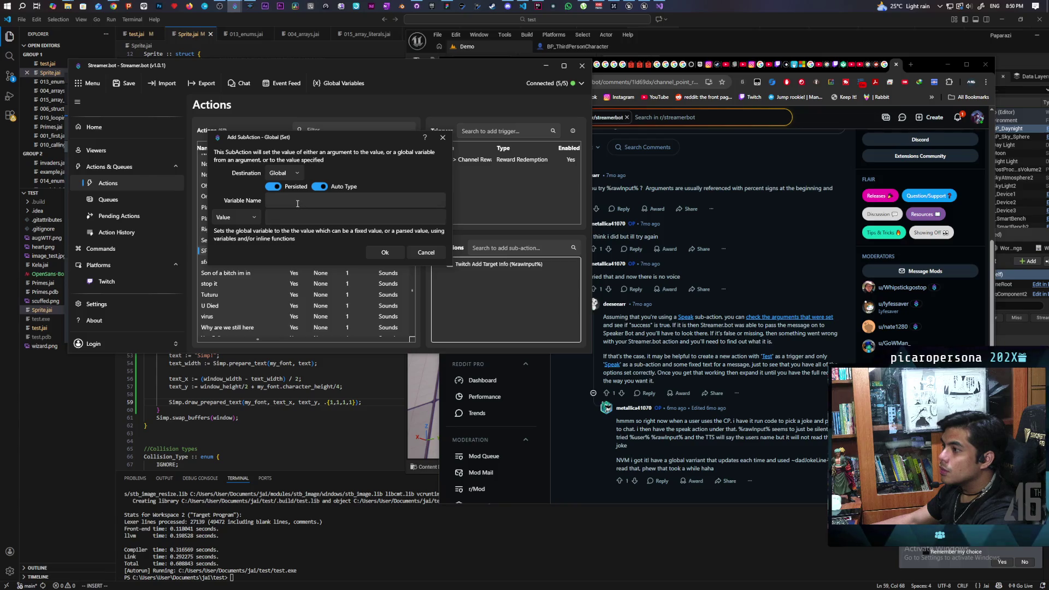
Store %rawInput% in a global named 'test', then open the Global Variables window
{"action": "left_click", "coordinate": [244, 218]}
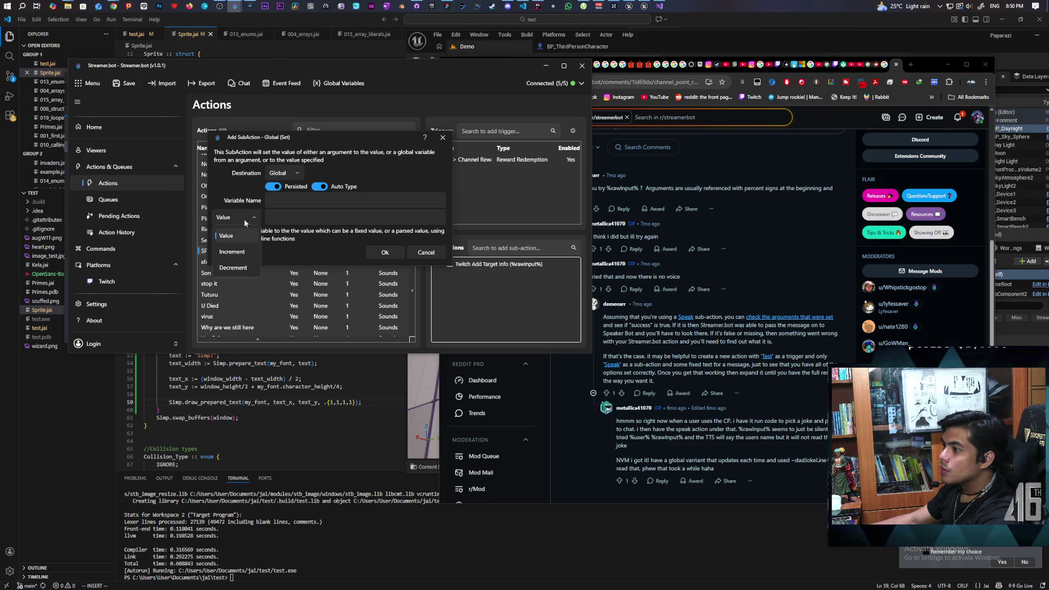
{"action": "left_click", "coordinate": [293, 214]}
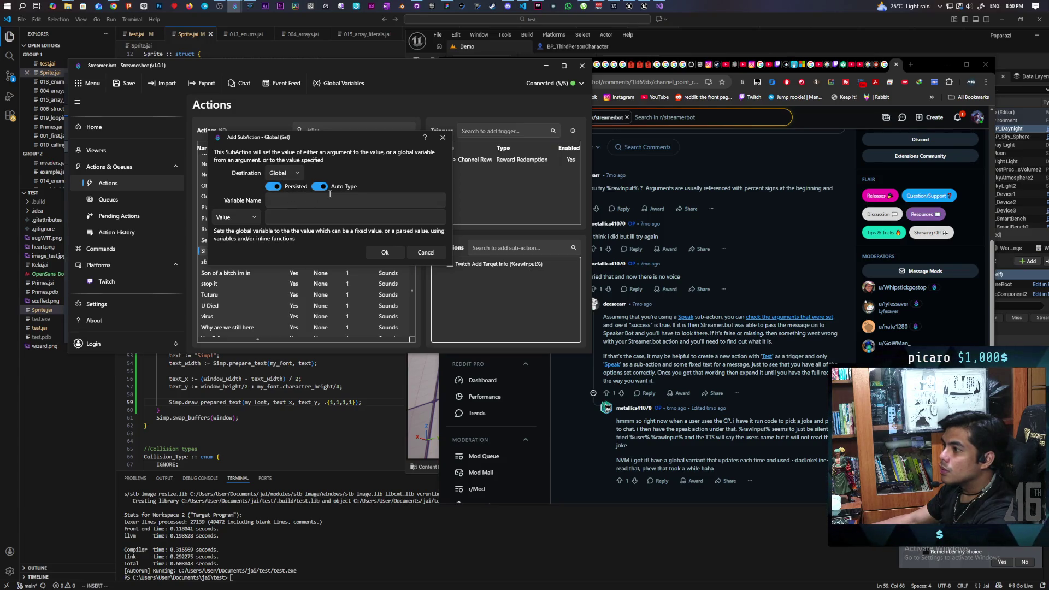
{"action": "left_click", "coordinate": [296, 215]}
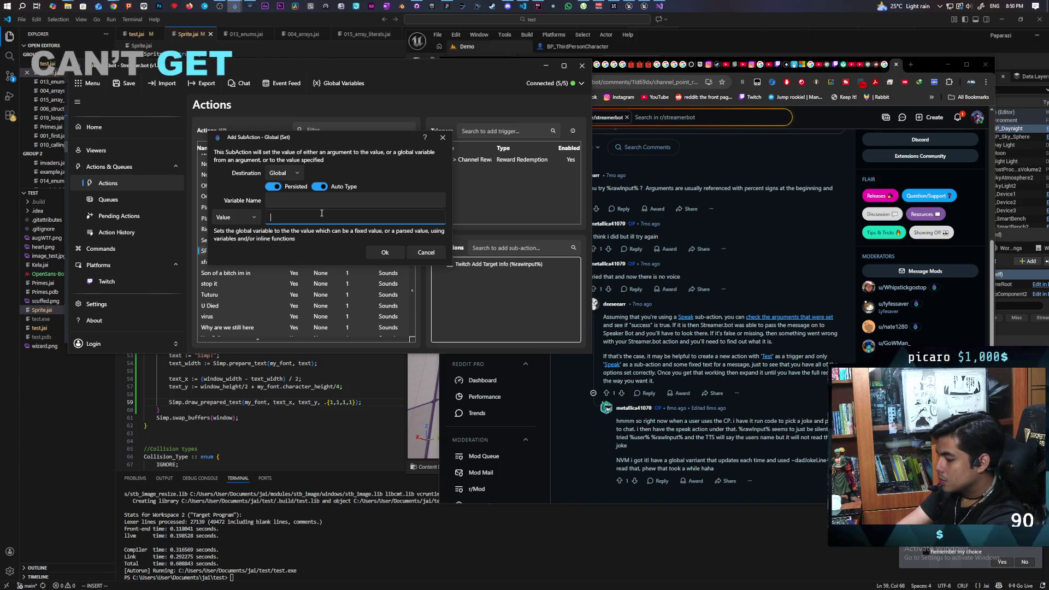
{"action": "type", "text": "%raw"}
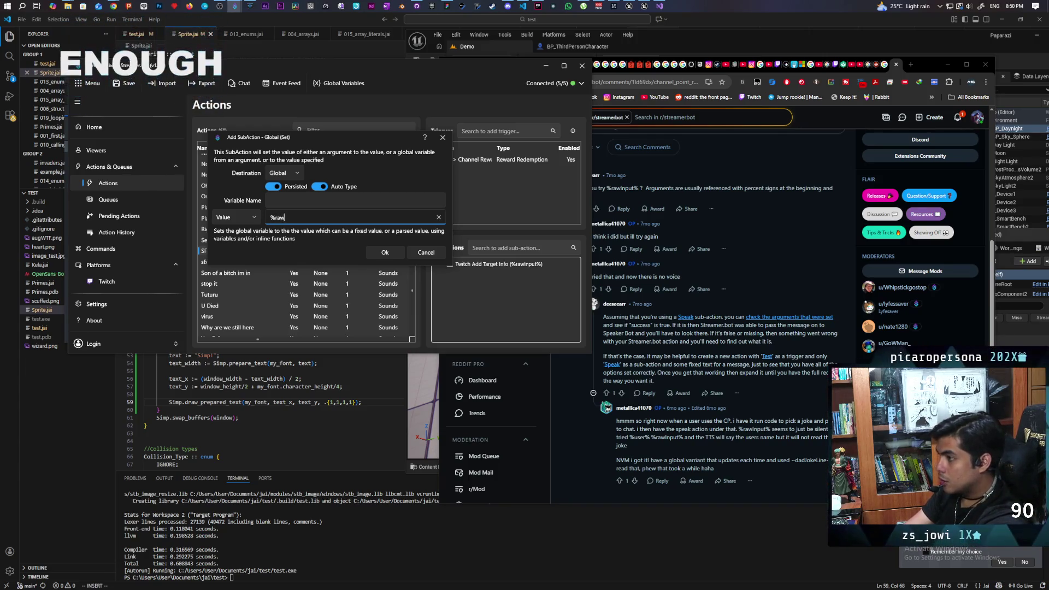
{"action": "type", "text": "Input%"}
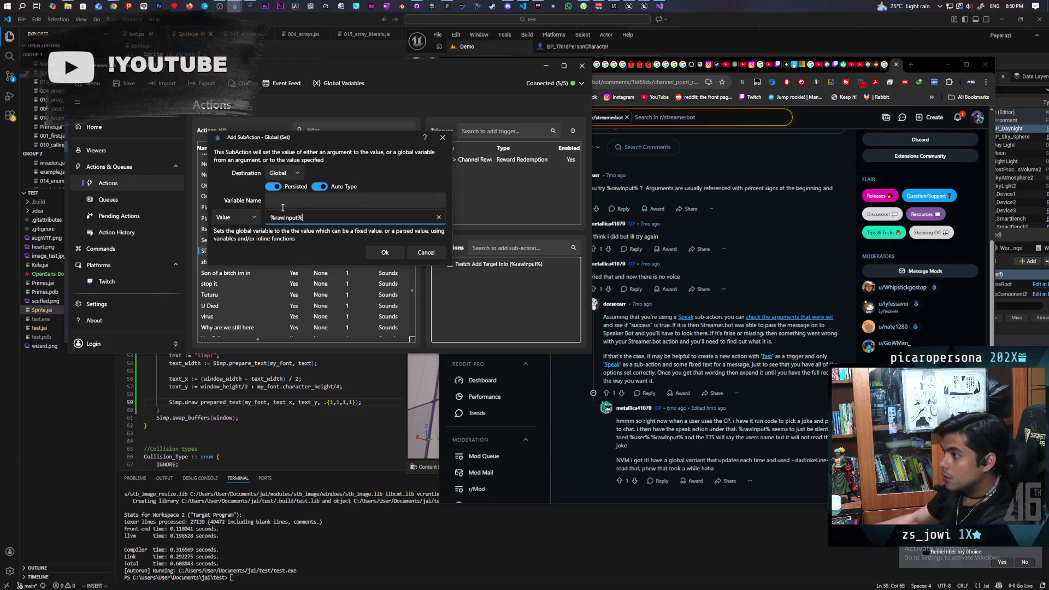
{"action": "left_click", "coordinate": [305, 201]}
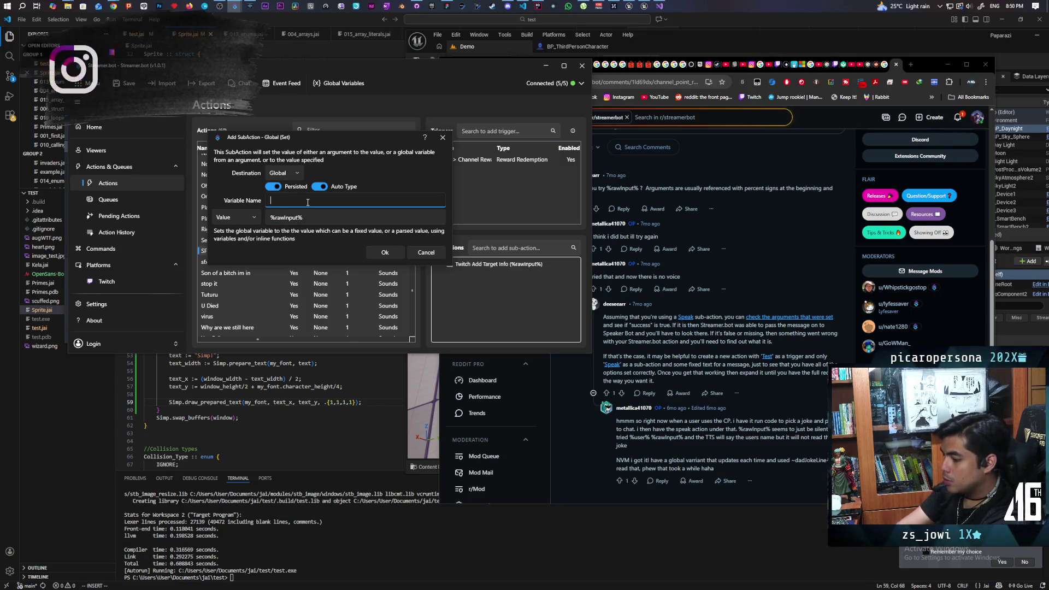
{"action": "type", "text": "test"}
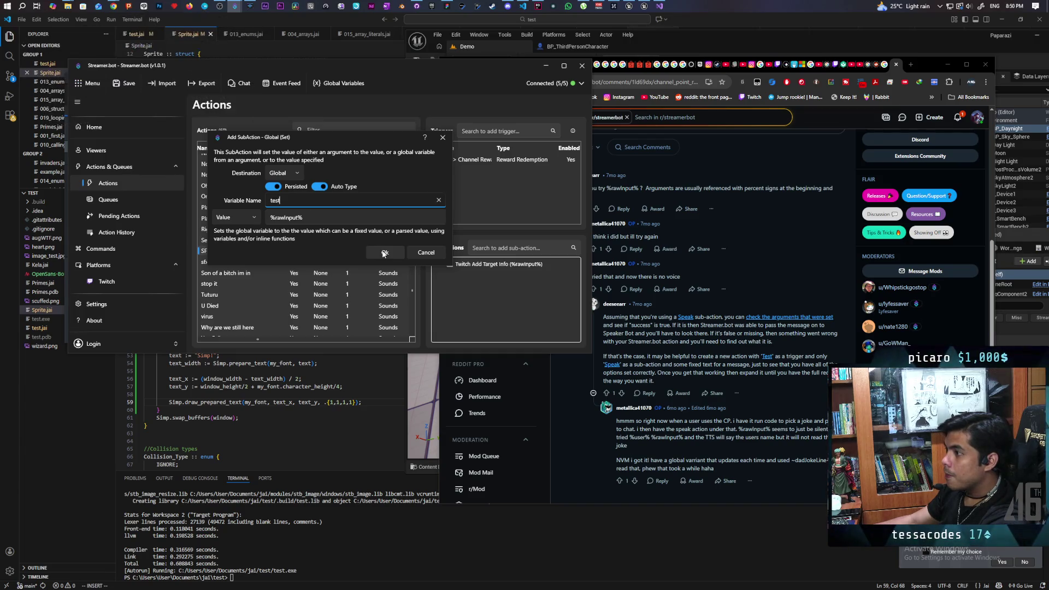
{"action": "left_click", "coordinate": [384, 253]}
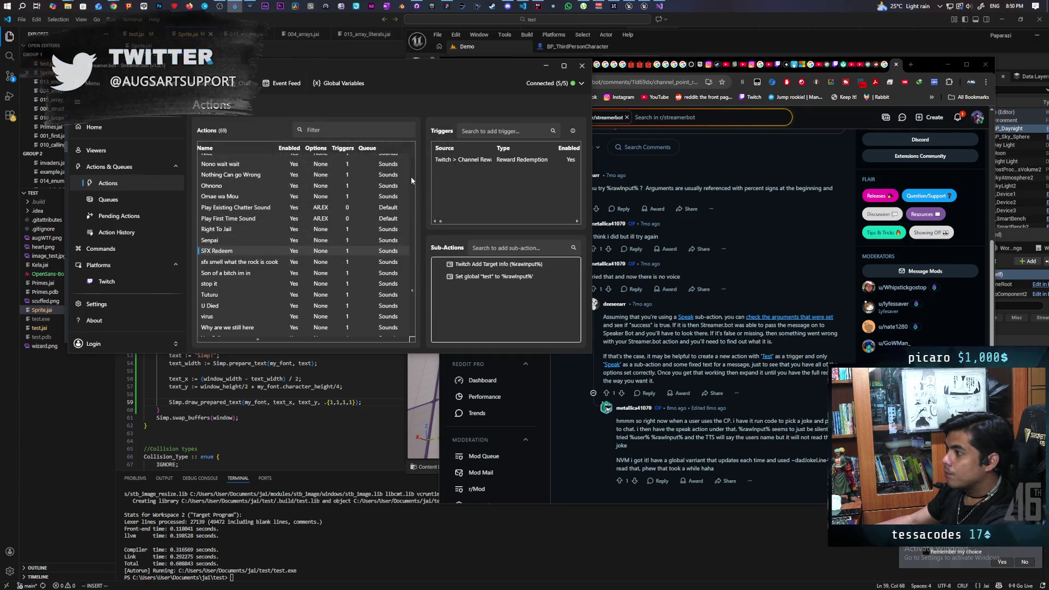
{"action": "left_click", "coordinate": [339, 83]}
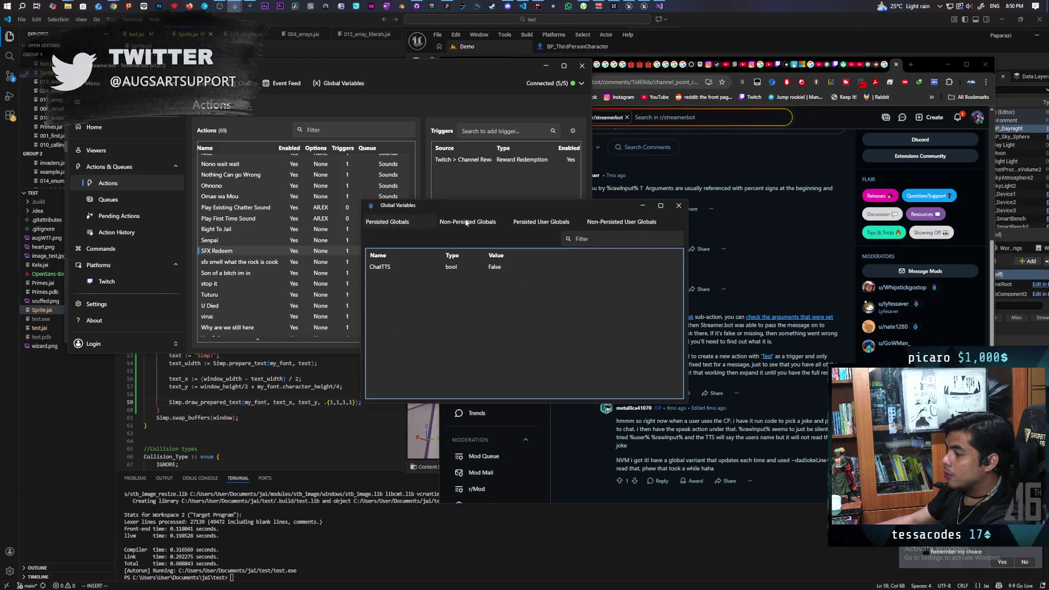
{"action": "left_click_drag", "start_coordinate": [471, 208], "coordinate": [644, 198]}
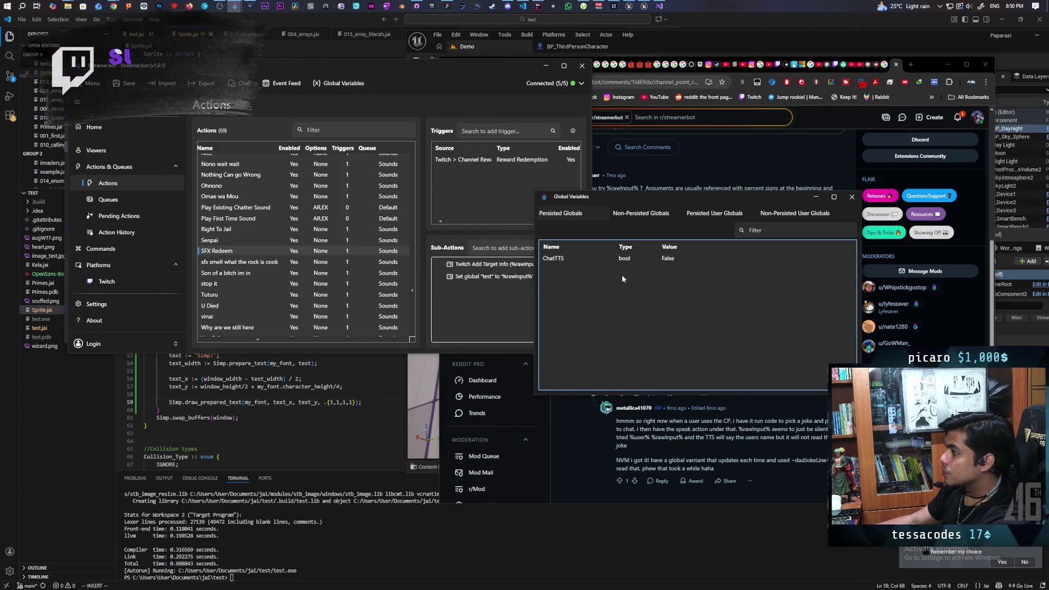
Add a persisted global variable 'test' with value 'fail' and AutoType enabled
{"action": "right_click", "coordinate": [554, 280]}
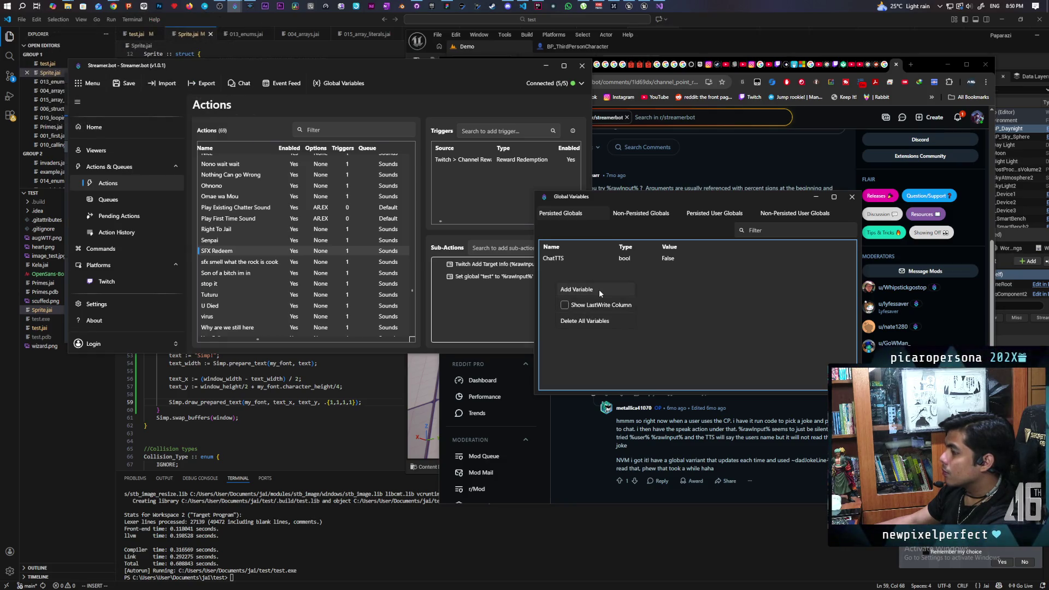
{"action": "left_click", "coordinate": [640, 215]}
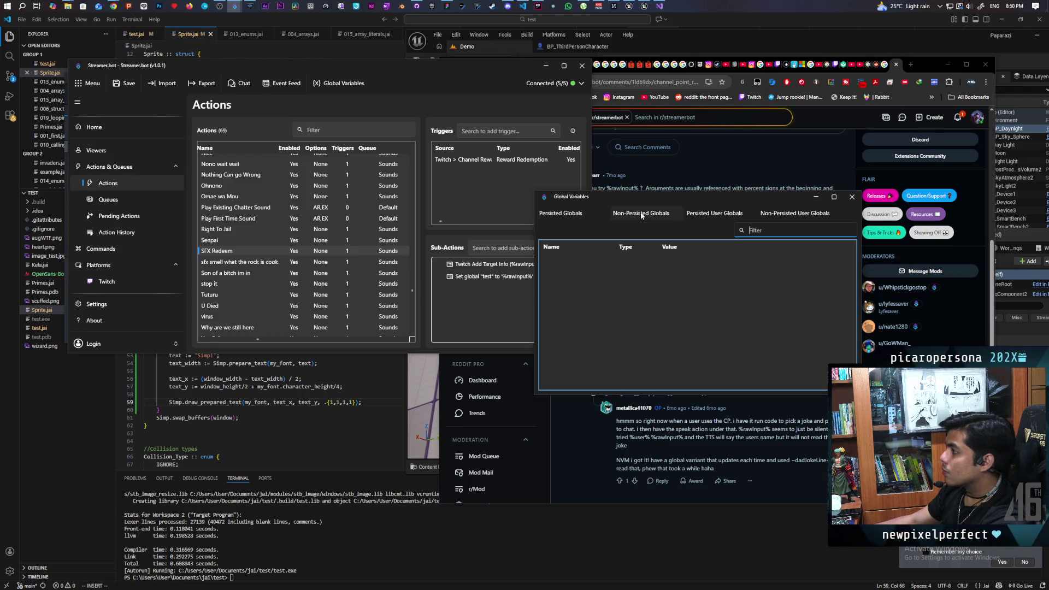
{"action": "left_click", "coordinate": [561, 214]}
{"action": "right_click", "coordinate": [572, 284]}
{"action": "left_click", "coordinate": [605, 288]}
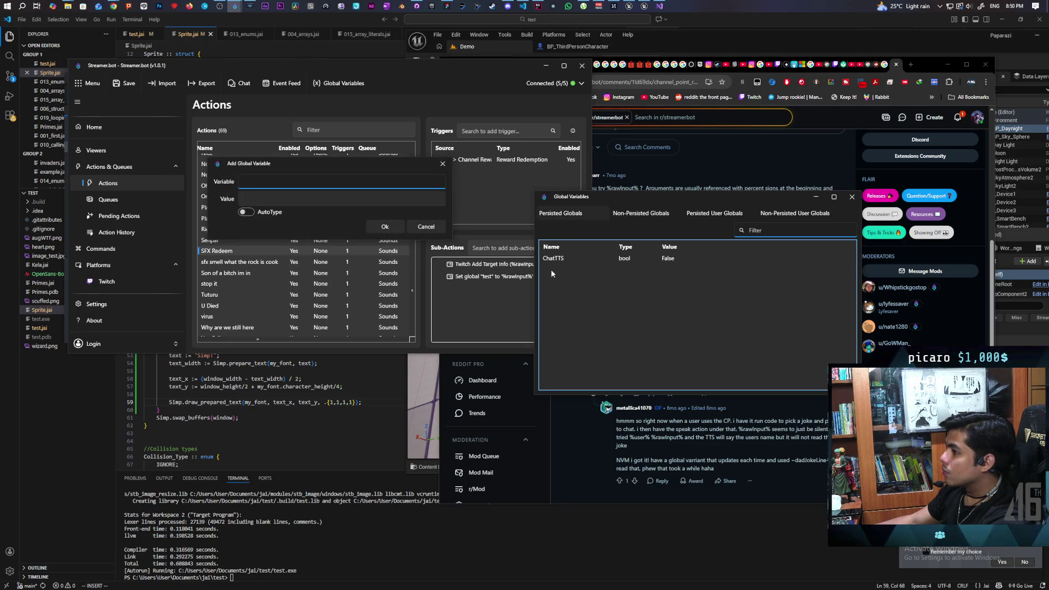
{"action": "type", "text": "test"}
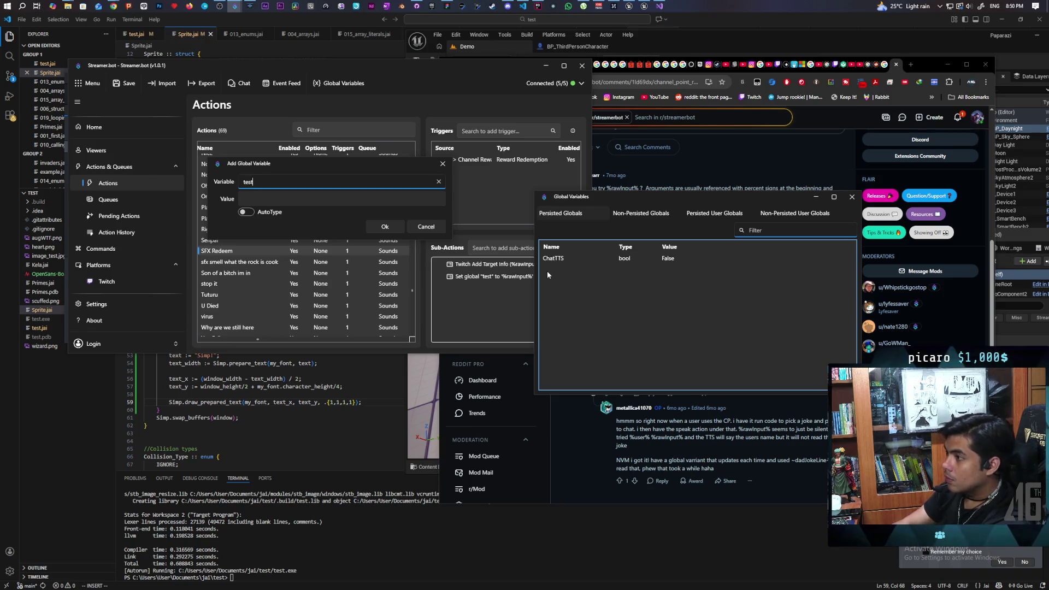
{"action": "left_click", "coordinate": [269, 196]}
{"action": "type", "text": "fail"}
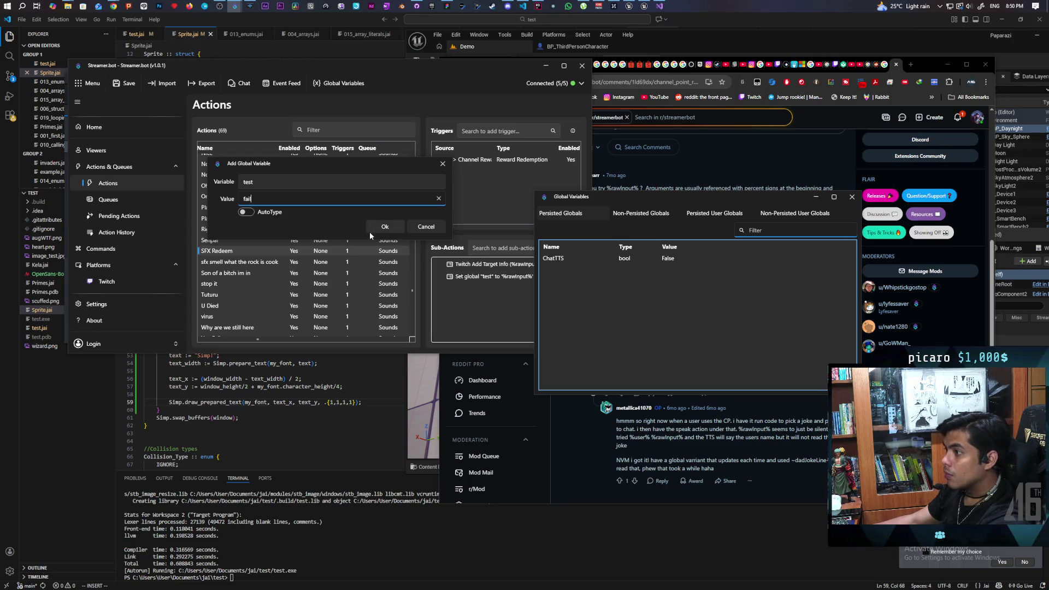
{"action": "left_click", "coordinate": [247, 212]}
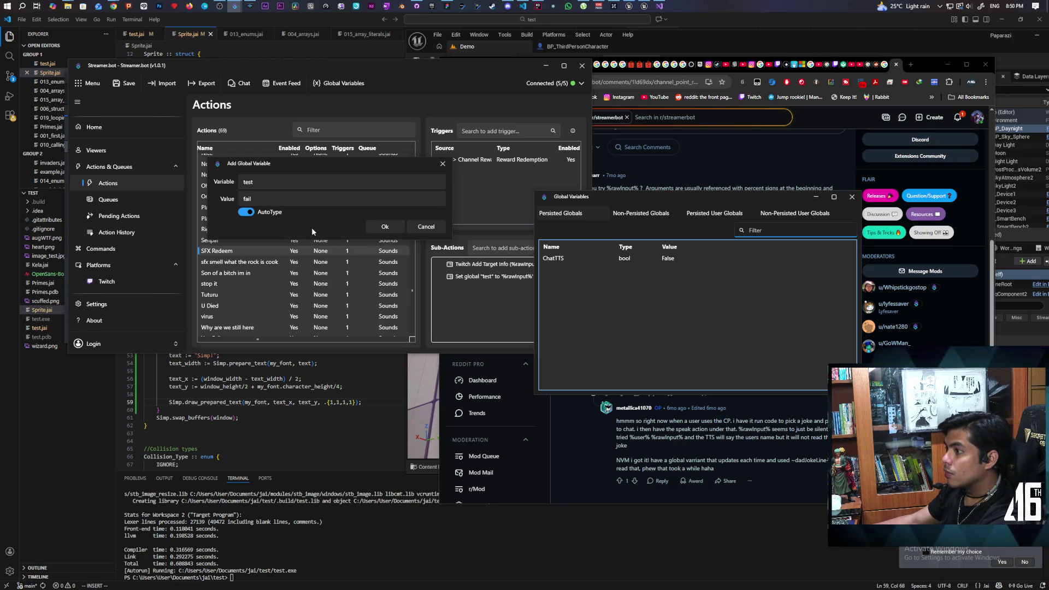
{"action": "left_click", "coordinate": [384, 226]}
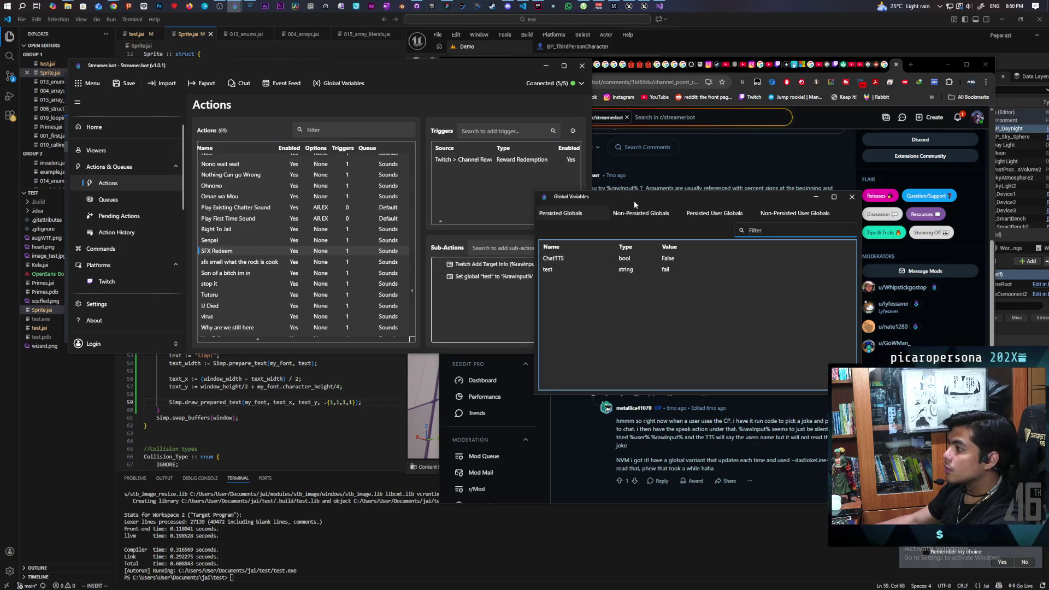
{"action": "left_click_drag", "start_coordinate": [605, 199], "coordinate": [727, 171]}
Change the Reward Redemption trigger's reward to Any
{"action": "left_click", "coordinate": [481, 159]}
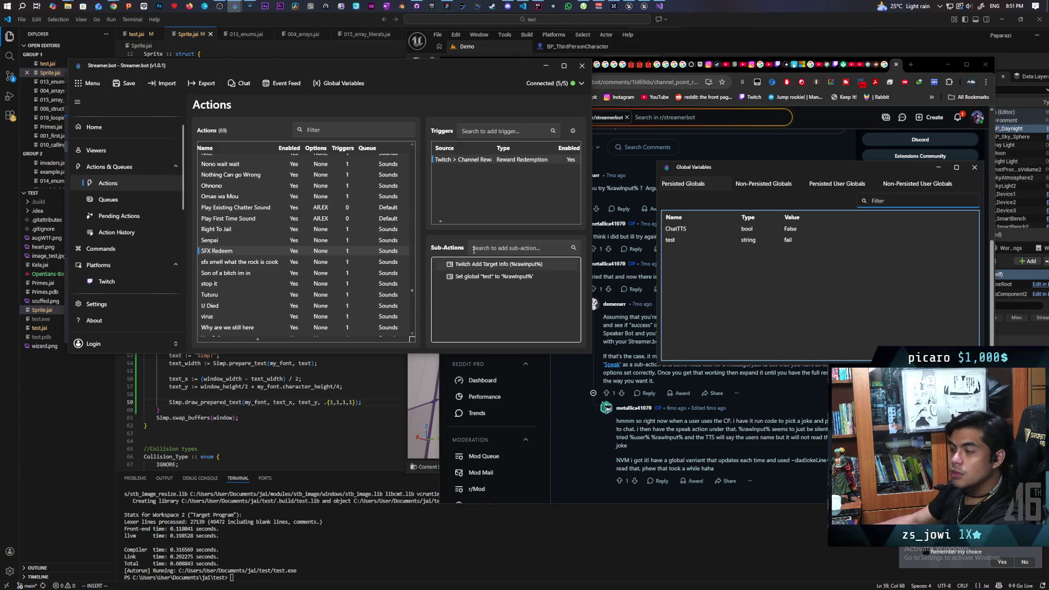
{"action": "double_click", "coordinate": [506, 160]}
{"action": "left_click", "coordinate": [294, 195]}
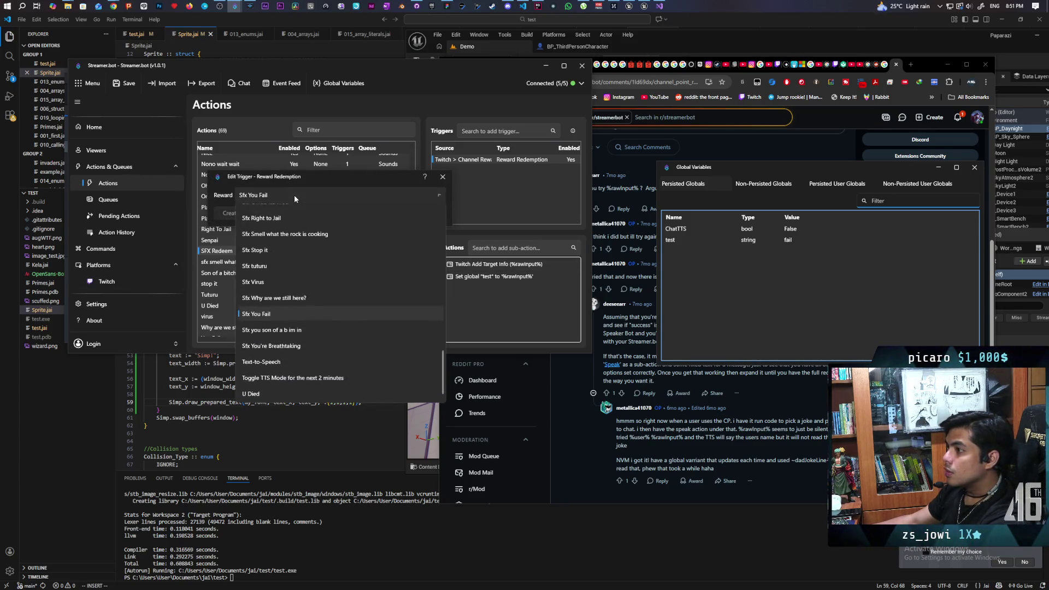
{"action": "left_click_drag", "start_coordinate": [443, 333], "coordinate": [445, 212]}
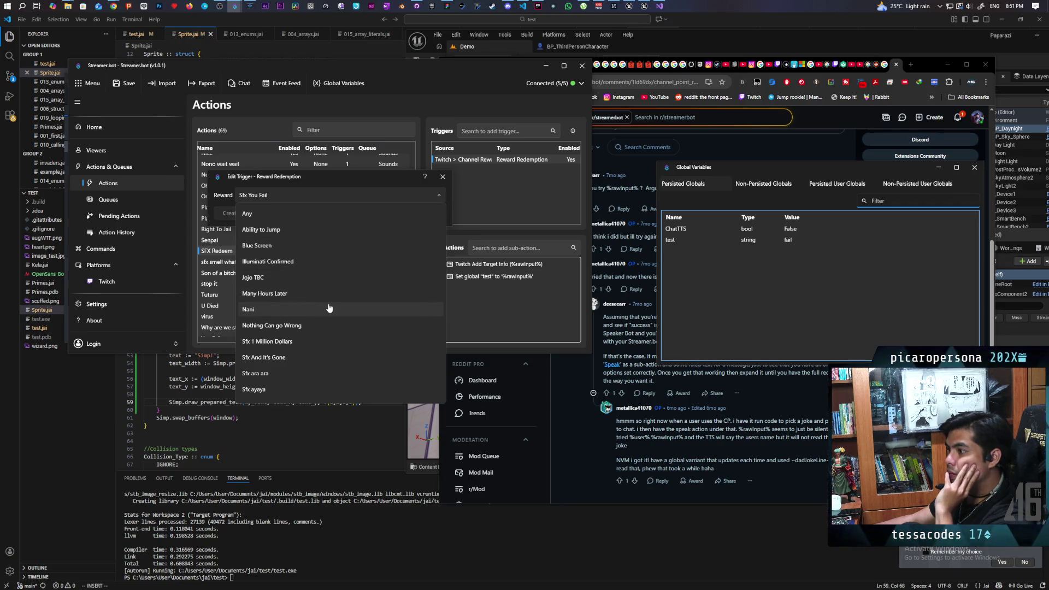
{"action": "scroll", "coordinate": [365, 306], "scroll_direction": "down", "scroll_amount": 8}
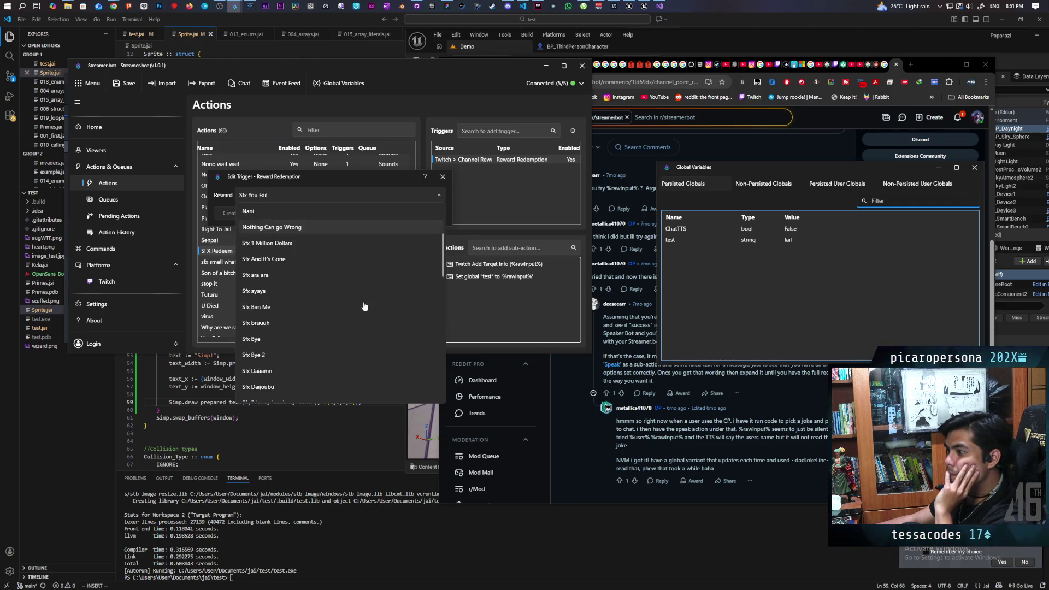
{"action": "scroll", "coordinate": [364, 306], "scroll_direction": "down", "scroll_amount": 3}
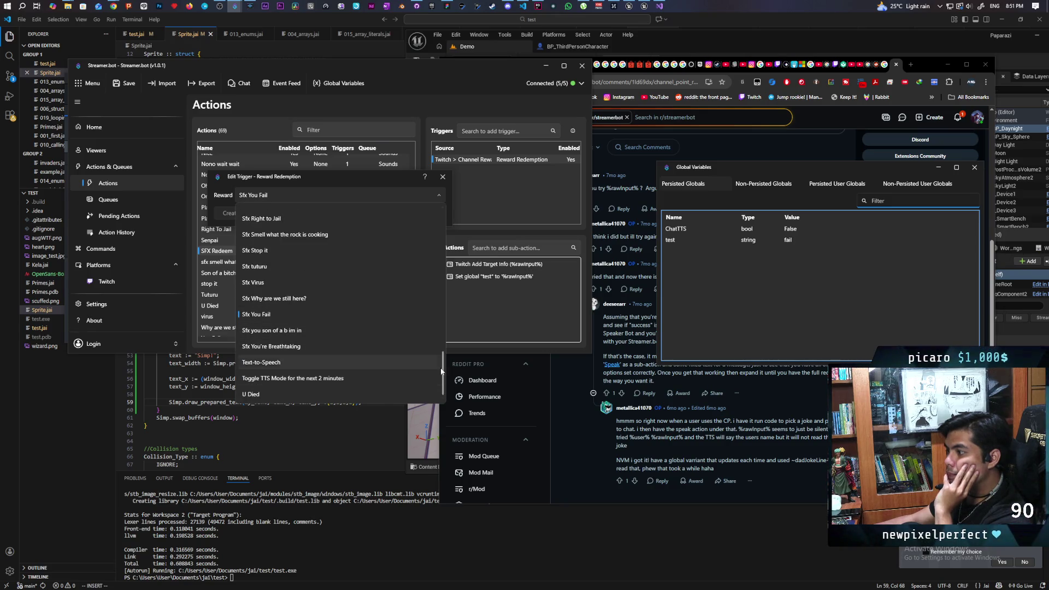
{"action": "left_click_drag", "start_coordinate": [443, 371], "coordinate": [446, 227]}
{"action": "left_click", "coordinate": [332, 213]}
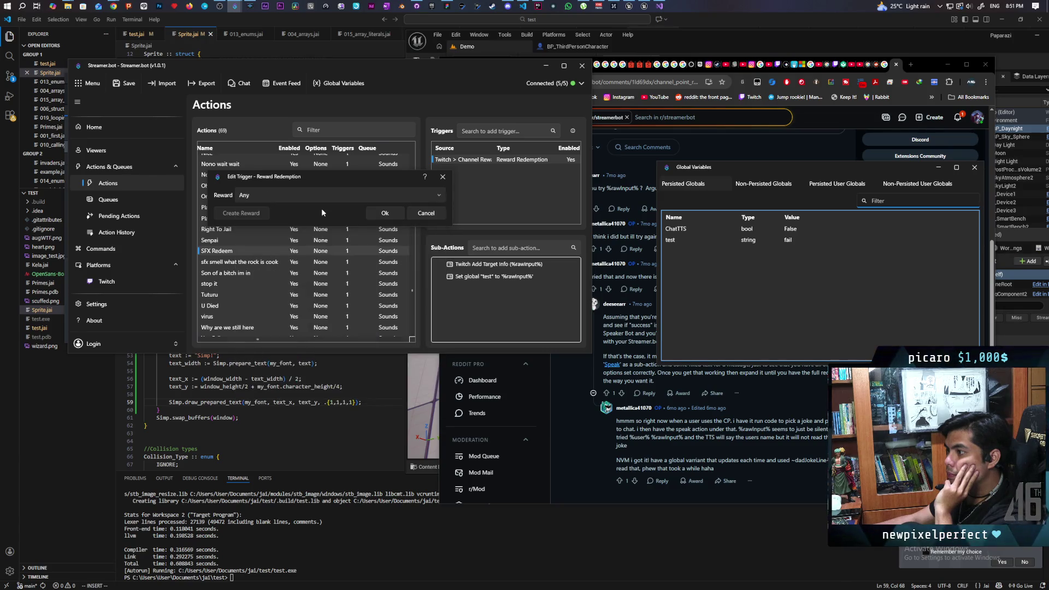
{"action": "left_click", "coordinate": [381, 210]}
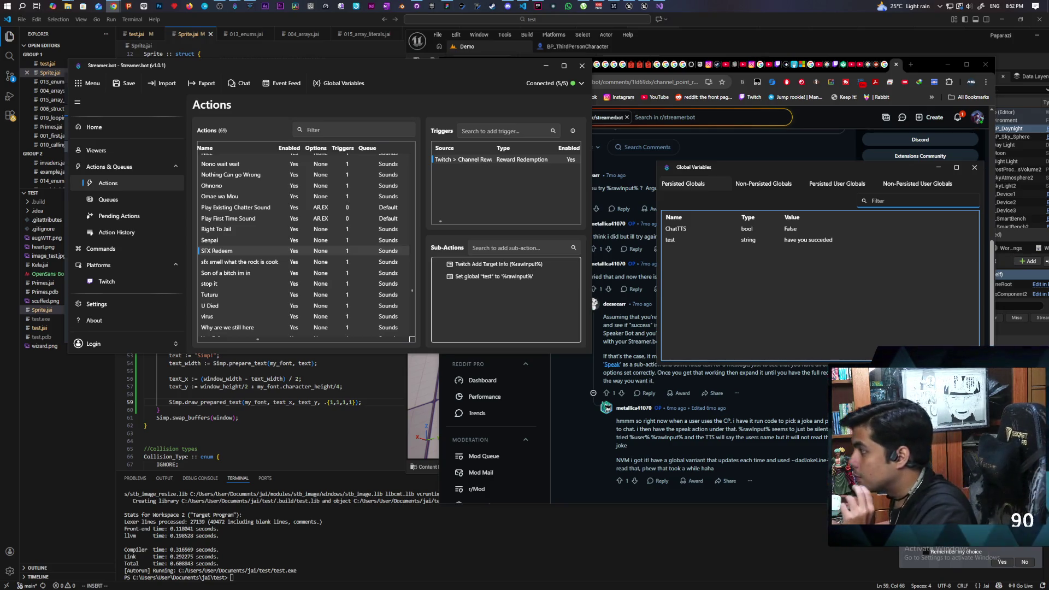
Check Global Variables after a redeem: 'test' now reads 'have you succeded'
{"action": "left_click", "coordinate": [339, 83]}
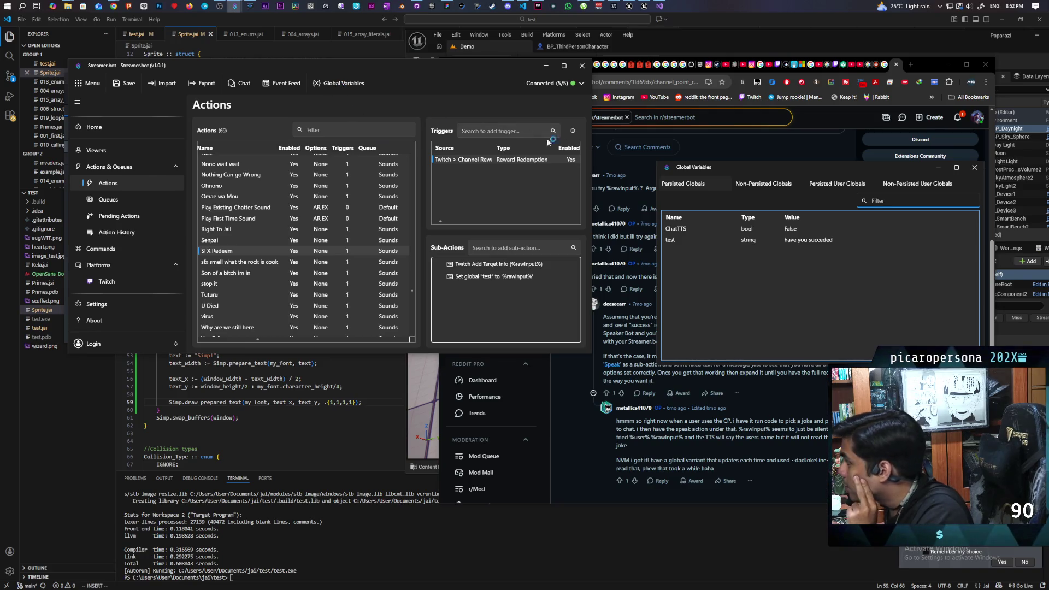
{"action": "mouse_move", "coordinate": [772, 176]}
{"action": "left_mouse_down"}
{"action": "mouse_move", "coordinate": [421, 162]}
{"action": "mouse_move", "coordinate": [471, 185]}
{"action": "left_mouse_up"}
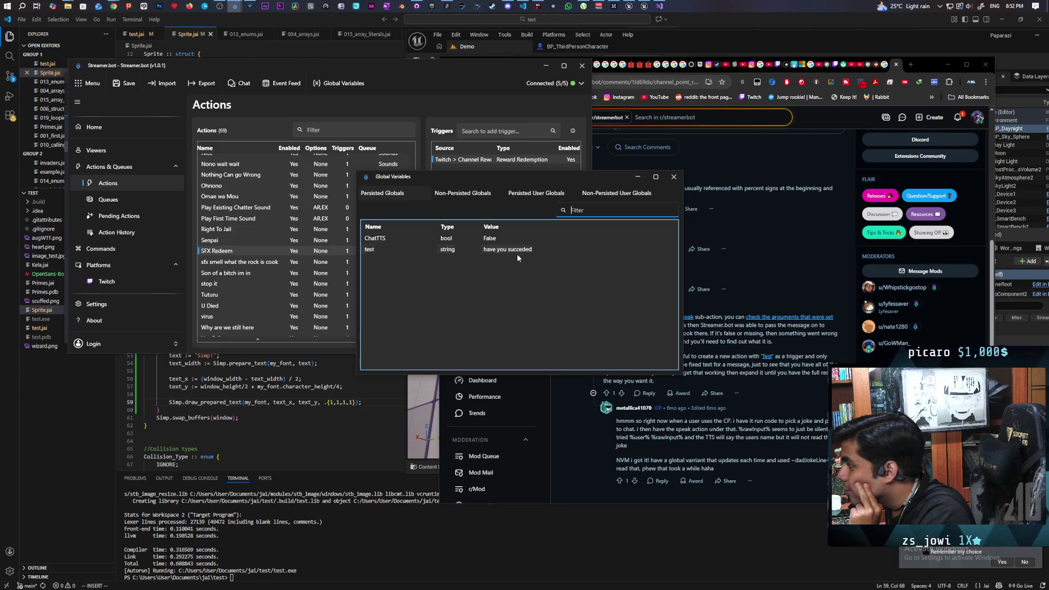
{"action": "left_click_drag", "start_coordinate": [498, 186], "coordinate": [692, 190]}
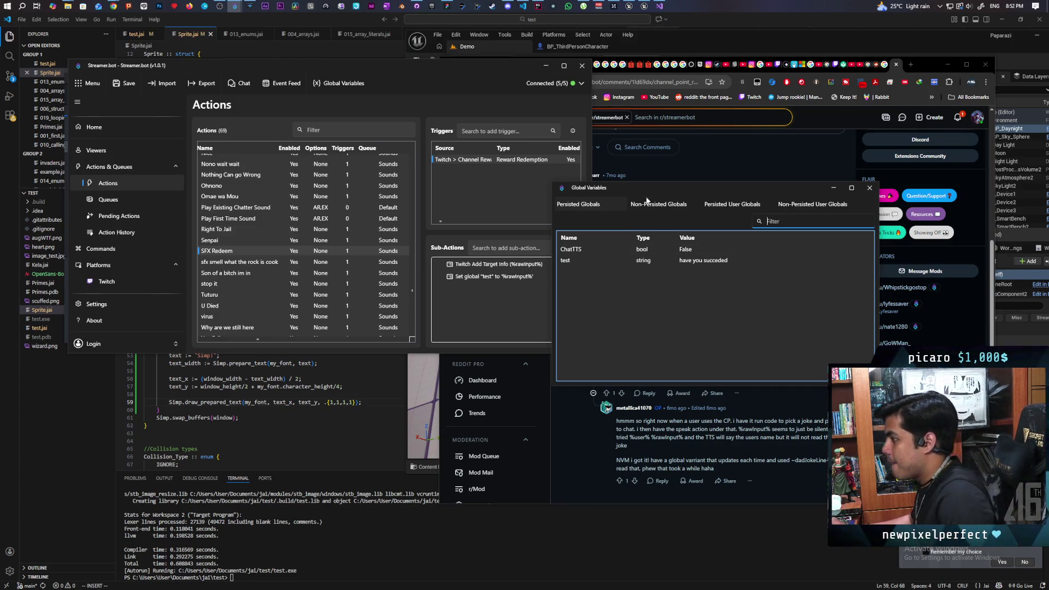
Close and reopen Global Variables to see 'test' holding the newer 'wait wut worked' message
{"action": "left_click", "coordinate": [869, 189]}
{"action": "right_click", "coordinate": [473, 291]}
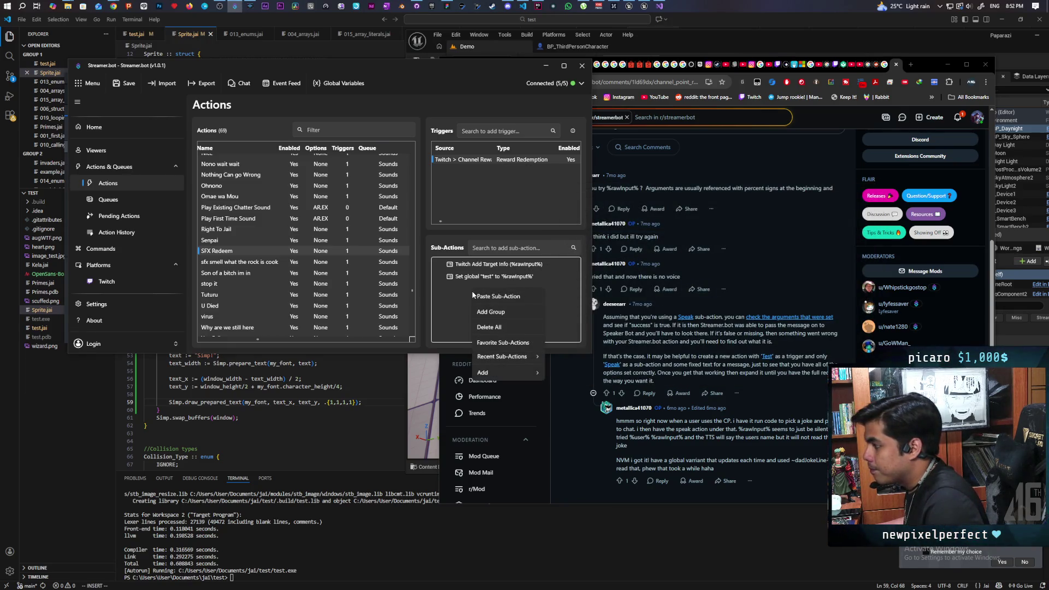
{"action": "mouse_move", "coordinate": [525, 369]}
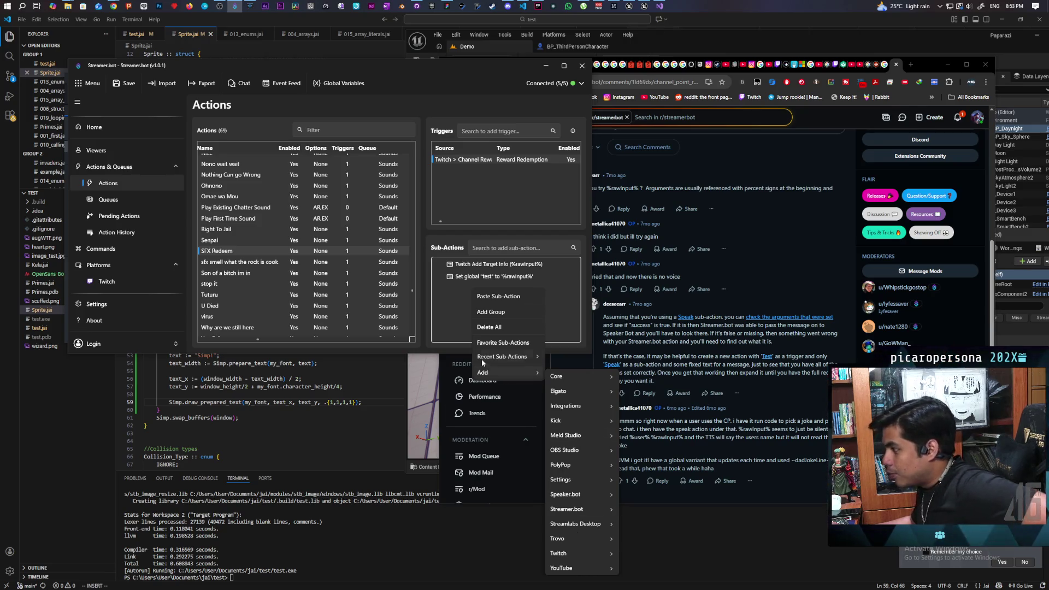
{"action": "key", "text": "Escape"}
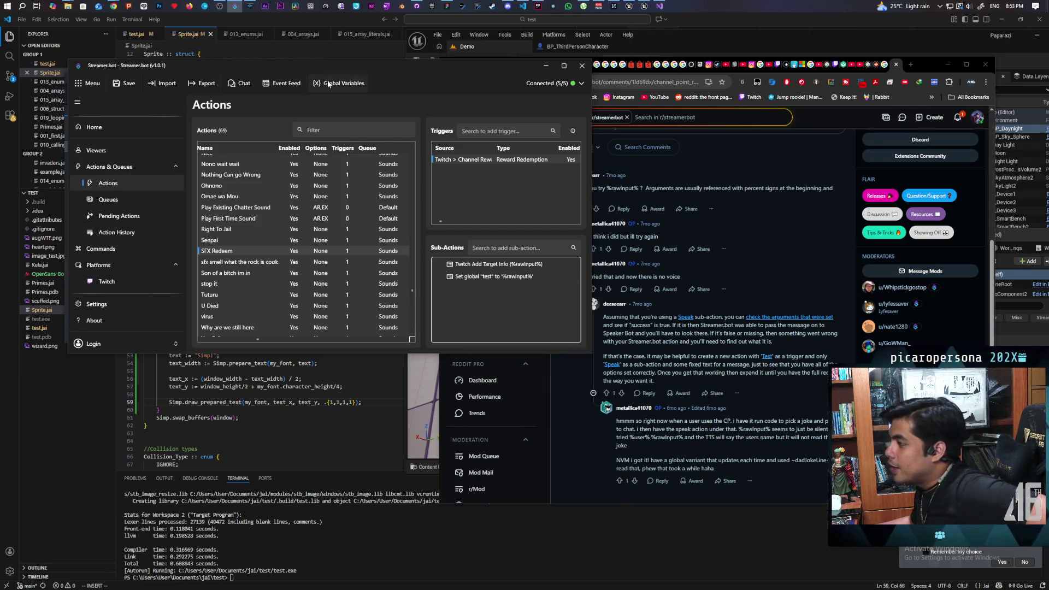
{"action": "left_click", "coordinate": [338, 83]}
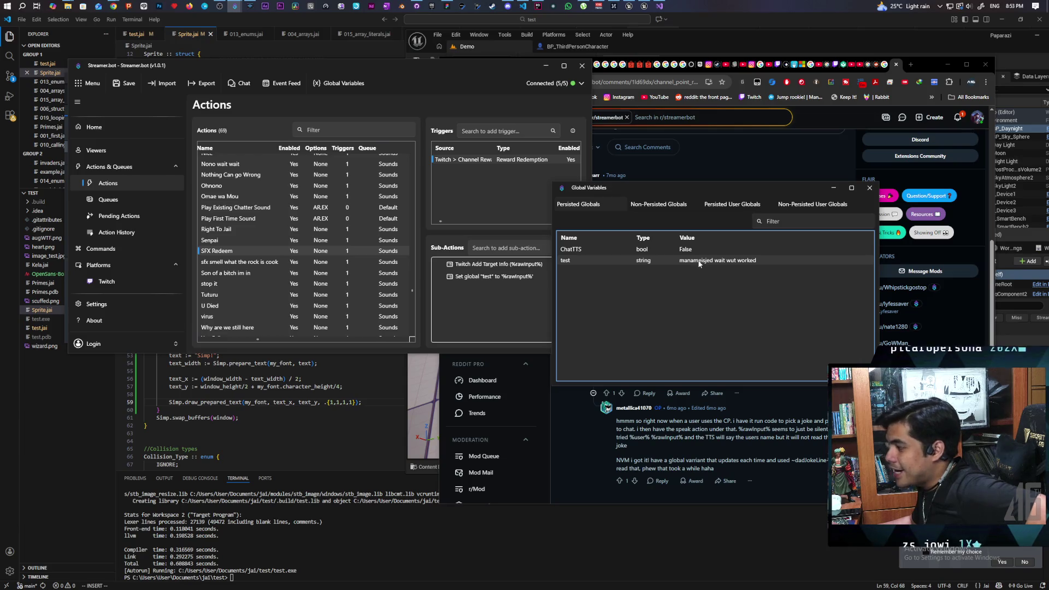
{"action": "left_click_drag", "start_coordinate": [692, 195], "coordinate": [777, 175]}
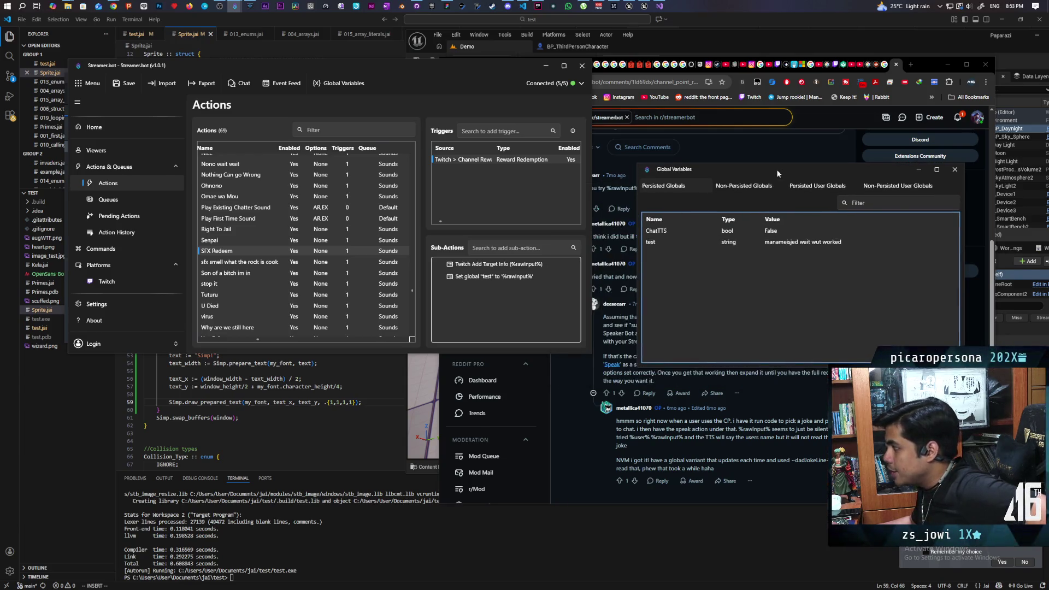
Add a Core > Logic > Switch sub-action to SFX Redeem and focus its Input field
{"action": "right_click", "coordinate": [480, 291]}
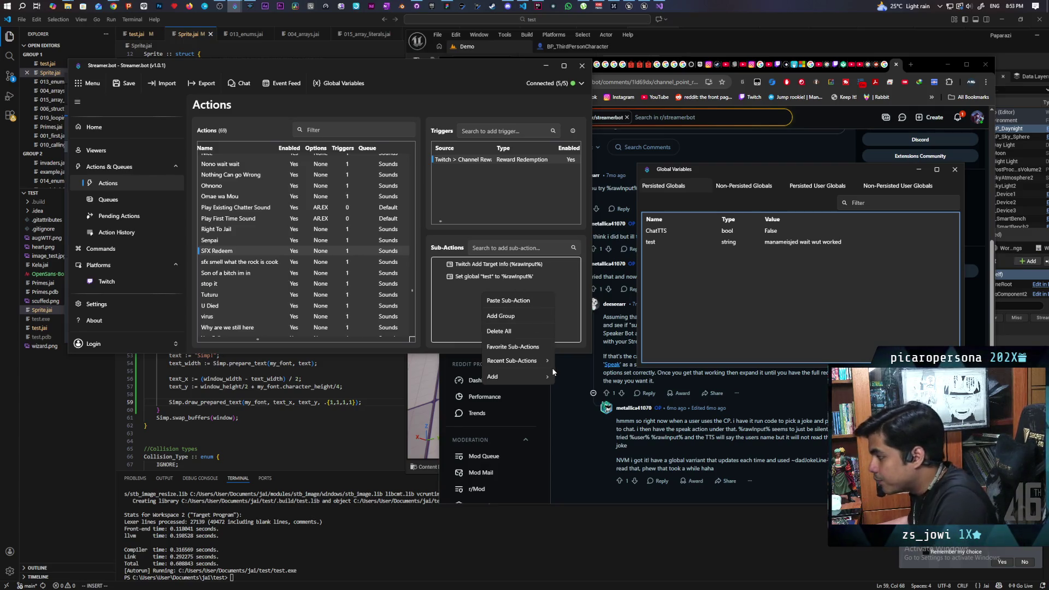
{"action": "mouse_move", "coordinate": [513, 376]}
{"action": "mouse_move", "coordinate": [583, 383]}
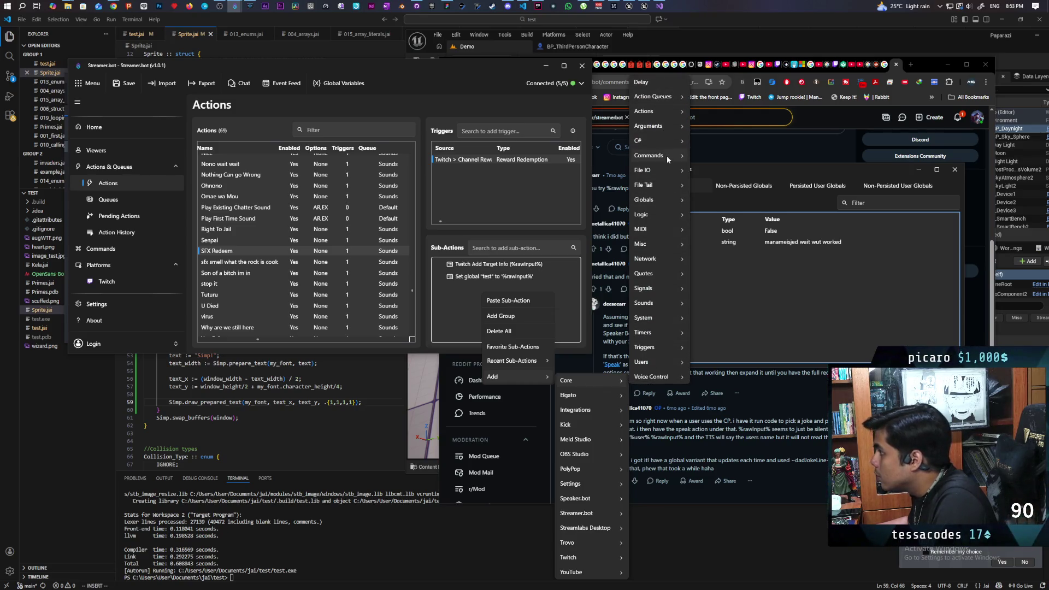
{"action": "mouse_move", "coordinate": [664, 214]}
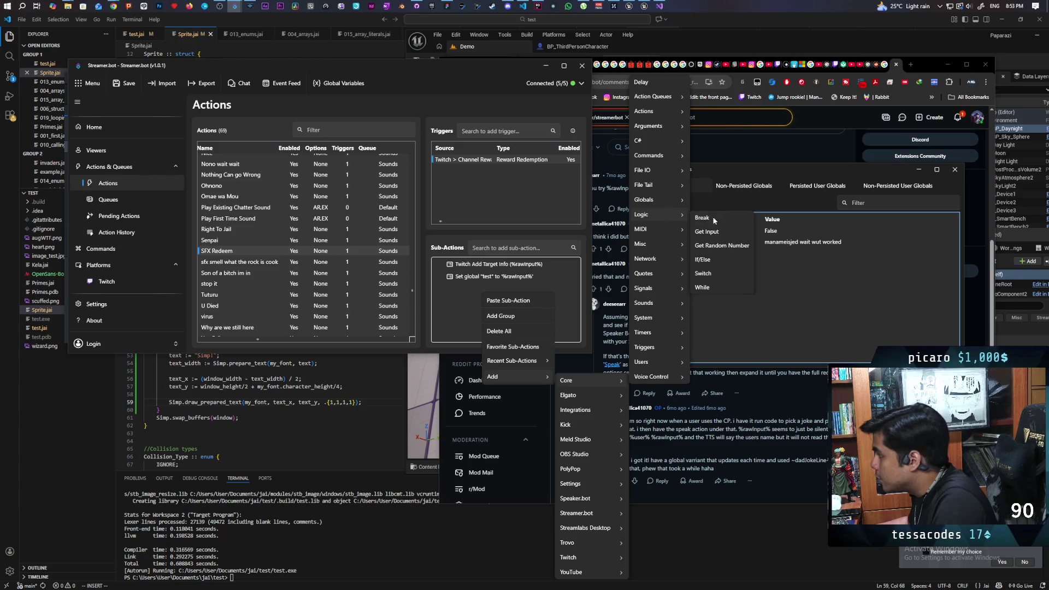
{"action": "left_click", "coordinate": [703, 273]}
{"action": "left_click", "coordinate": [285, 163]}
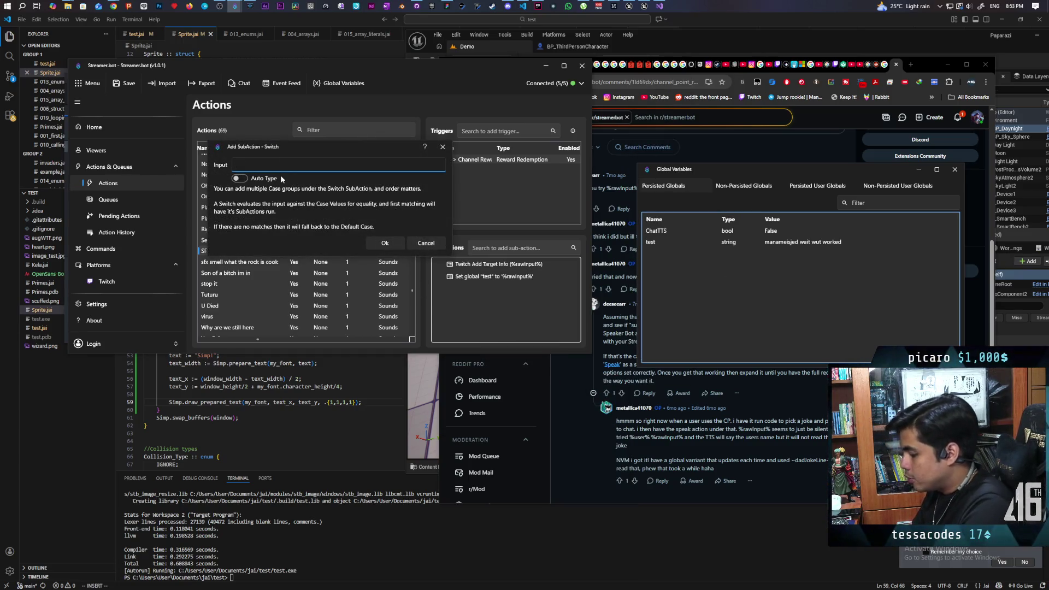